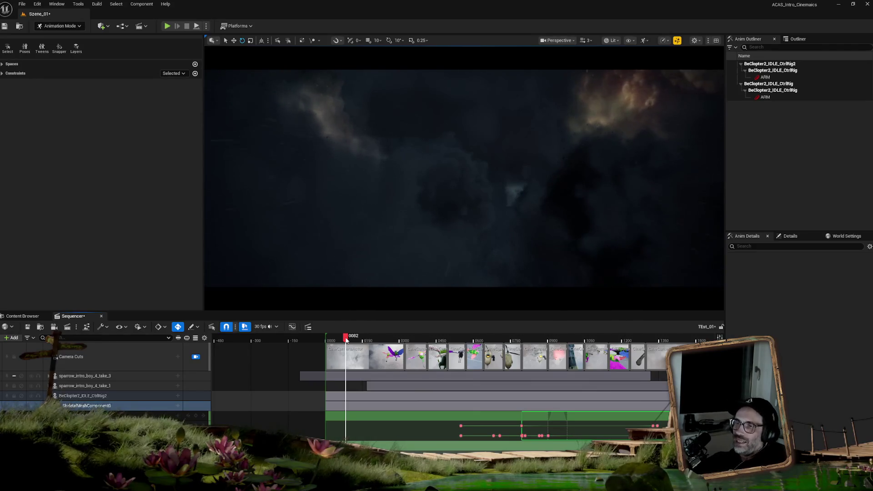
Rewind the Sequencer playhead to the start and play the cinematic from the beginning
{"action": "left_click_drag", "start_coordinate": [341, 340], "coordinate": [326, 340]}
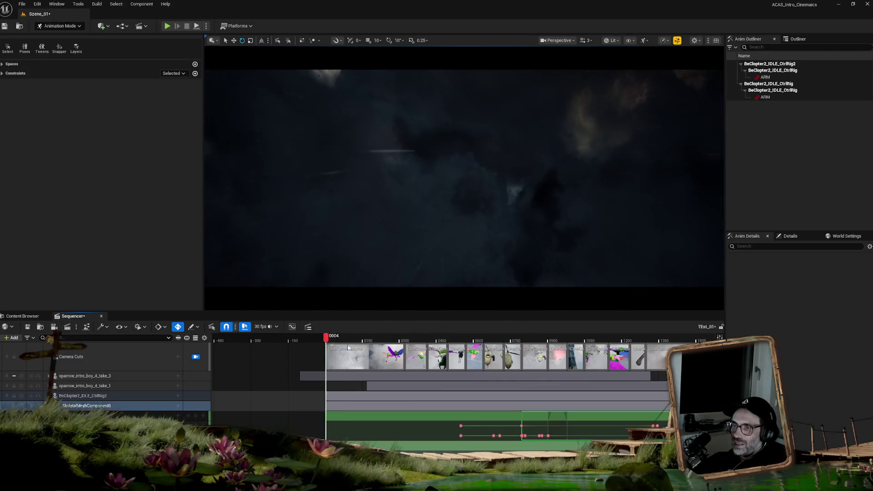
{"action": "key", "text": "space"}
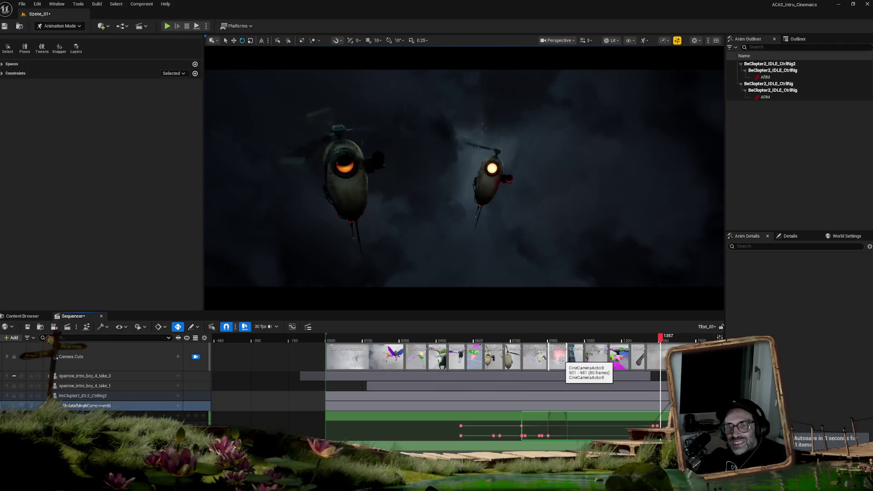
{"action": "mouse_move", "coordinate": [660, 340]}
{"action": "left_mouse_down"}
{"action": "mouse_move", "coordinate": [649, 342]}
{"action": "mouse_move", "coordinate": [663, 342]}
{"action": "left_mouse_up"}
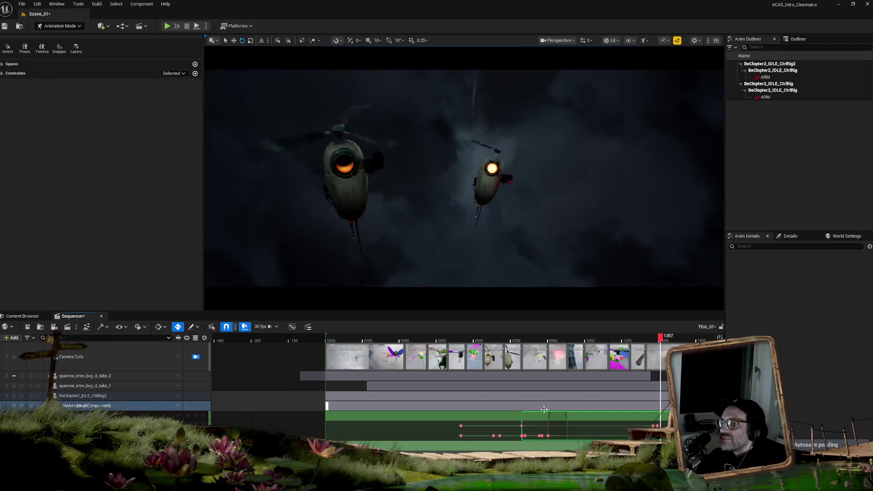
{"action": "scroll", "coordinate": [549, 339], "scroll_direction": "right", "scroll_amount": 5}
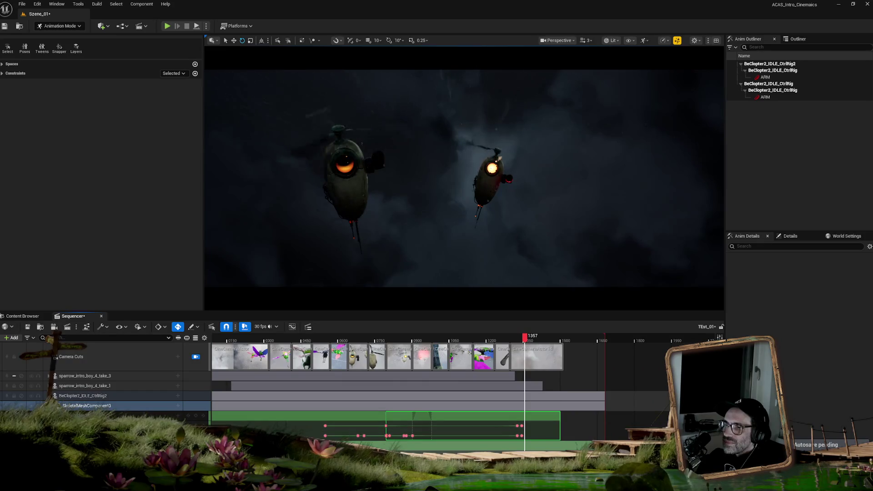
Scroll the Sequencer timeline and step the playhead back to frame 1354
{"action": "scroll", "coordinate": [504, 387], "scroll_direction": "up", "scroll_amount": 3}
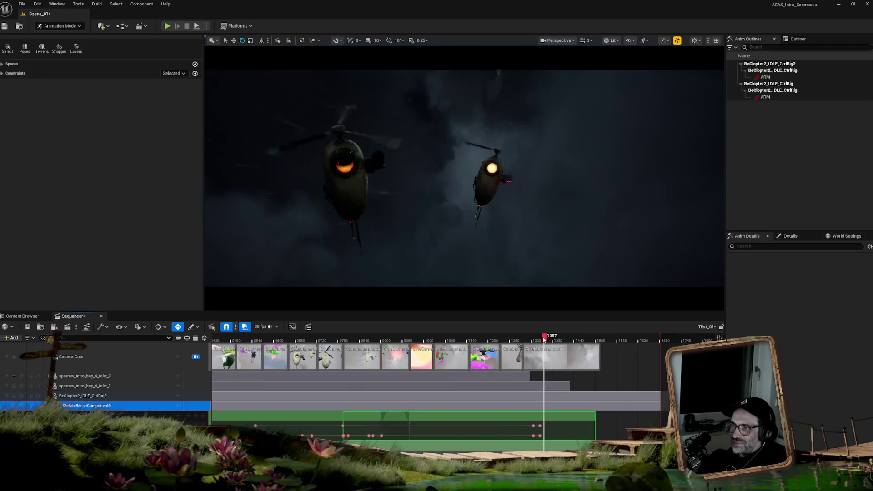
{"action": "left_click_drag", "start_coordinate": [545, 338], "coordinate": [544, 338]}
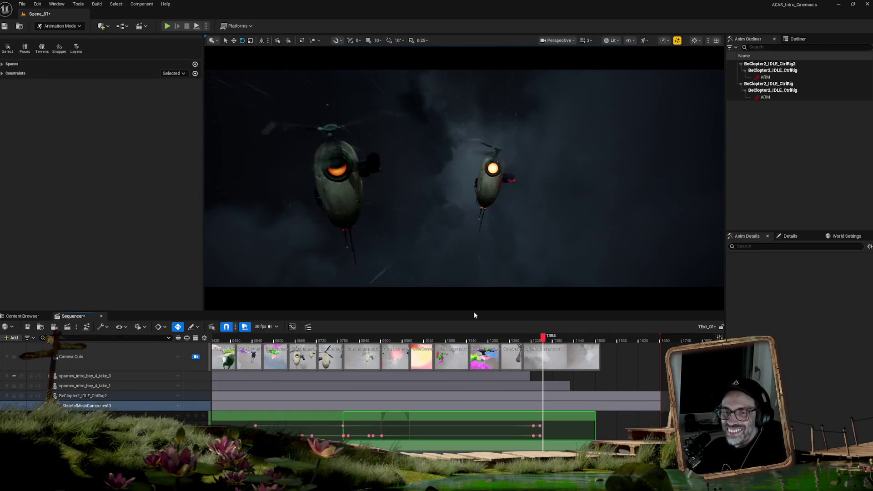
Set the playhead to frame 1345, select the BeClopter2_IDLE_CtrlRig2 track, and browse the track list
{"action": "left_click", "coordinate": [541, 338]}
{"action": "left_click_drag", "start_coordinate": [540, 338], "coordinate": [539, 338]}
{"action": "left_click", "coordinate": [83, 396]}
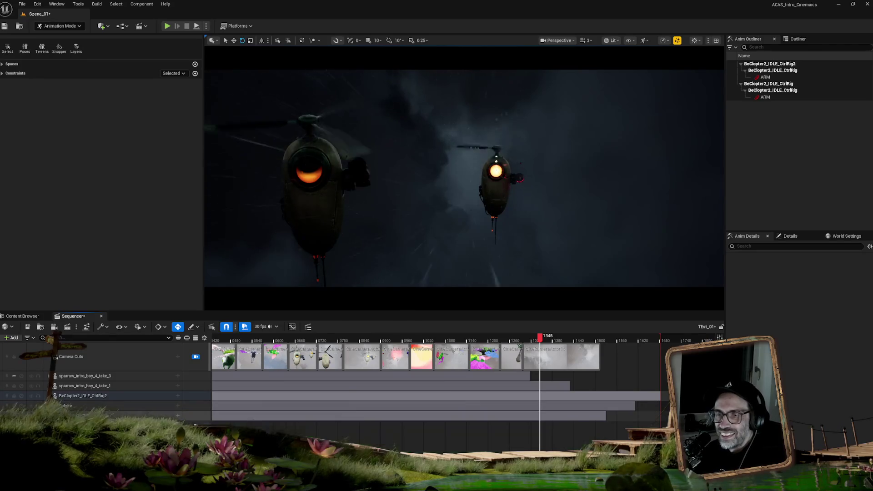
{"action": "scroll", "coordinate": [105, 408], "scroll_direction": "down", "scroll_amount": 3}
{"action": "scroll", "coordinate": [105, 409], "scroll_direction": "down", "scroll_amount": 6}
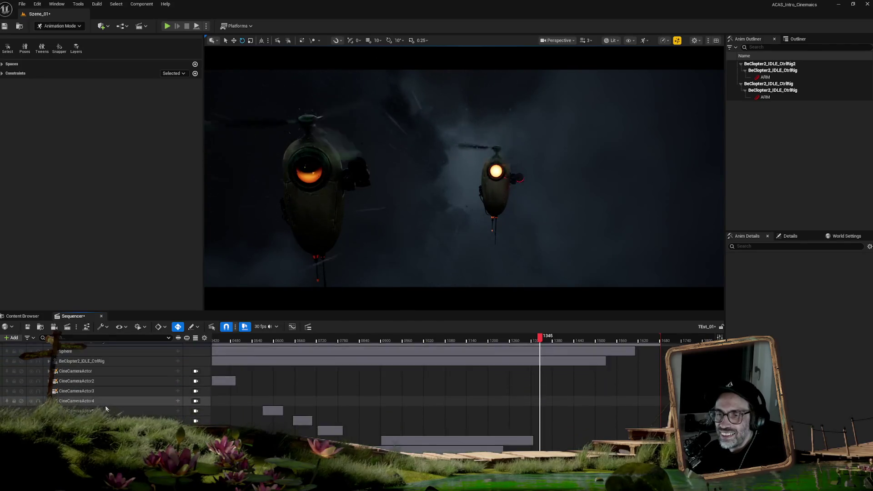
{"action": "scroll", "coordinate": [91, 409], "scroll_direction": "down", "scroll_amount": 2}
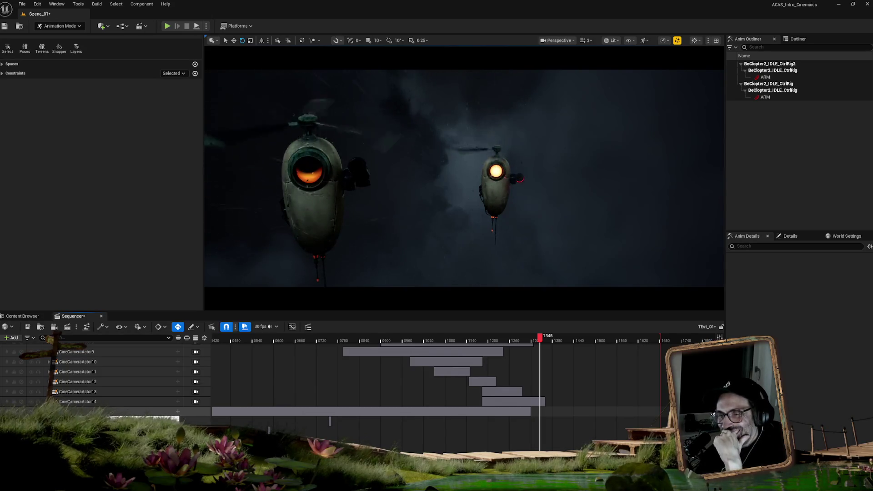
{"action": "scroll", "coordinate": [114, 382], "scroll_direction": "down", "scroll_amount": 3}
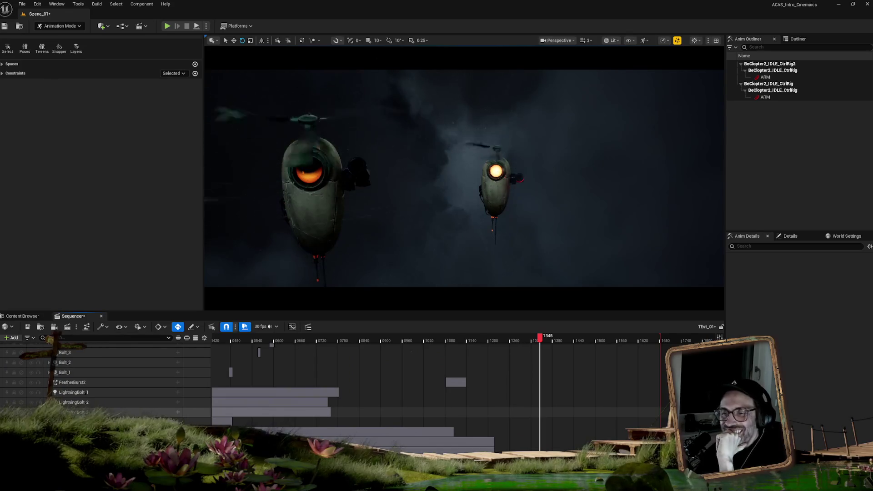
{"action": "scroll", "coordinate": [100, 396], "scroll_direction": "up", "scroll_amount": 2}
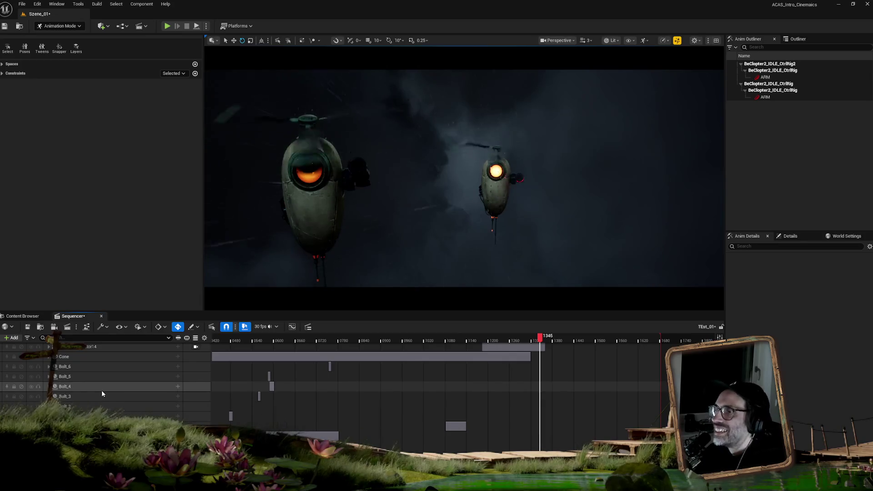
{"action": "scroll", "coordinate": [101, 390], "scroll_direction": "up", "scroll_amount": 2}
{"action": "scroll", "coordinate": [102, 390], "scroll_direction": "up", "scroll_amount": 5}
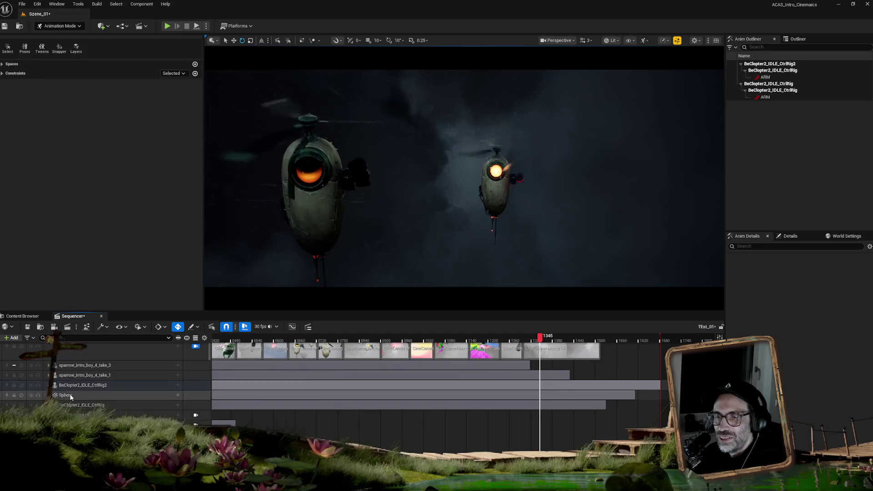
{"action": "left_click", "coordinate": [69, 395]}
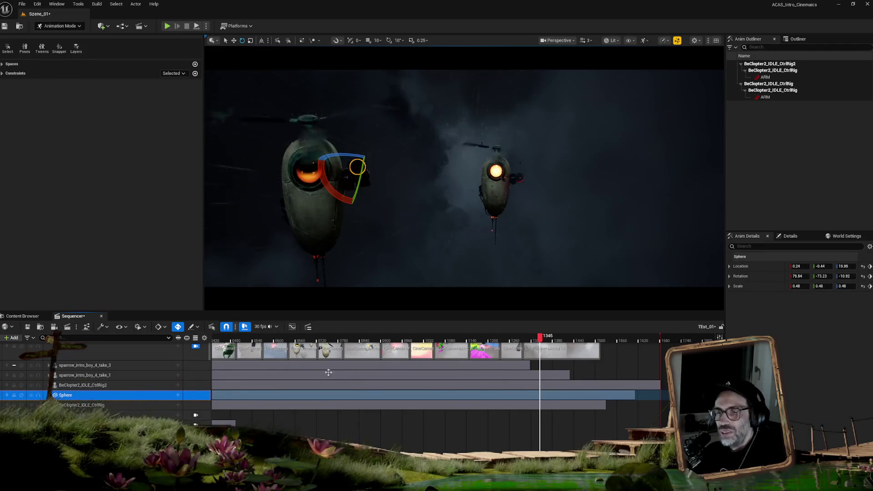
{"action": "left_click", "coordinate": [805, 41]}
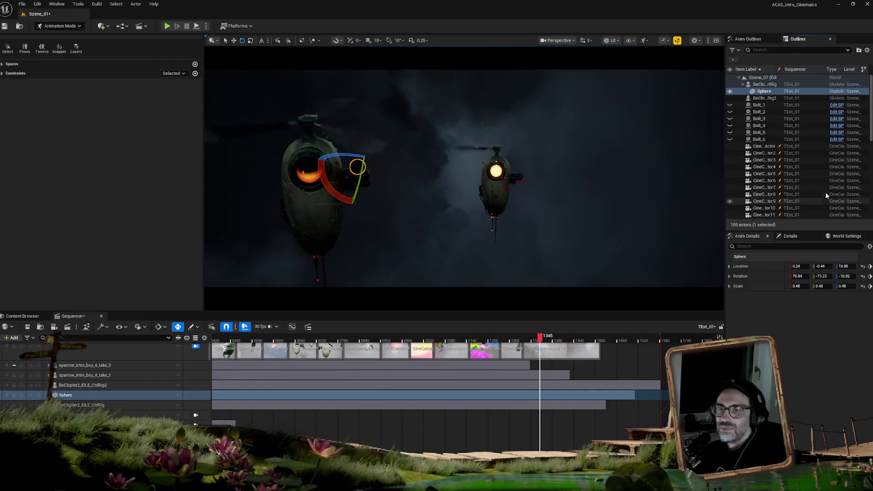
{"action": "scroll", "coordinate": [825, 195], "scroll_direction": "down", "scroll_amount": 7}
{"action": "scroll", "coordinate": [825, 198], "scroll_direction": "down", "scroll_amount": 3}
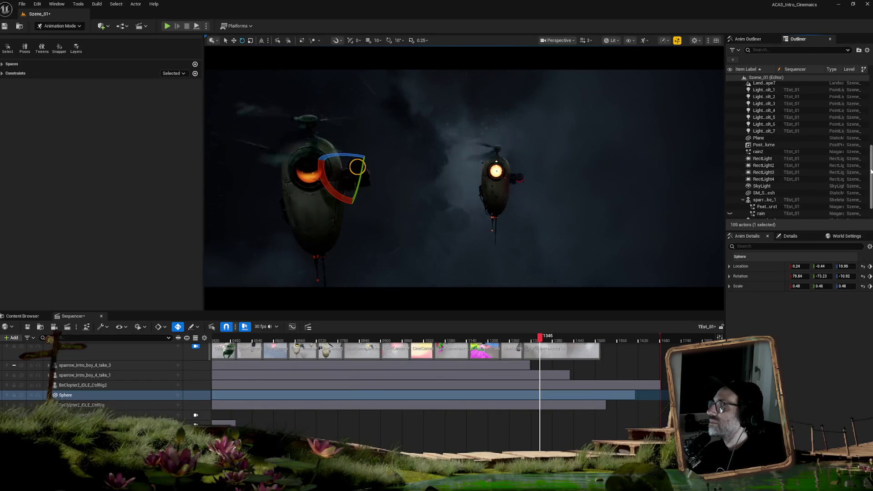
{"action": "scroll", "coordinate": [868, 172], "scroll_direction": "down", "scroll_amount": 2}
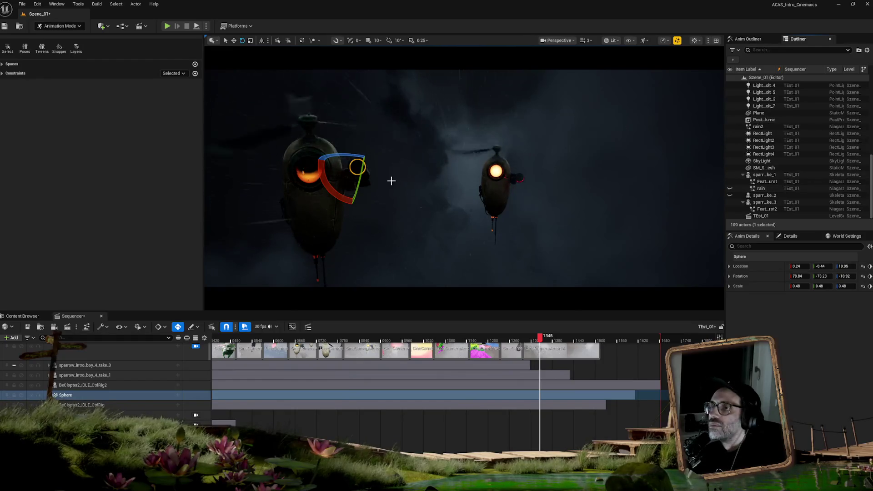
{"action": "left_click", "coordinate": [50, 395]}
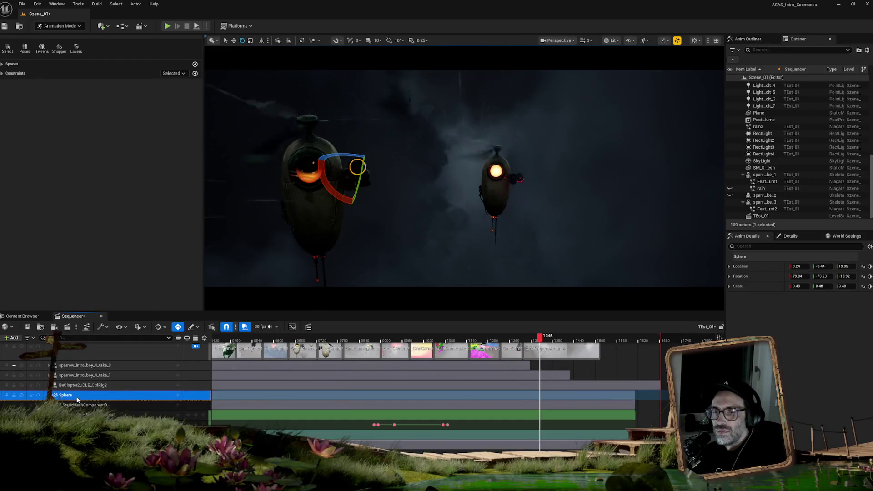
{"action": "key", "text": "F2"}
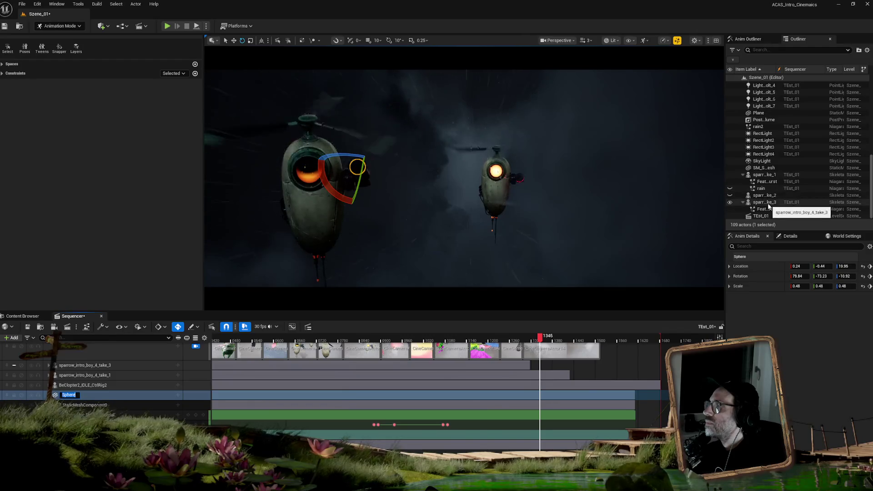
{"action": "left_click", "coordinate": [766, 175]}
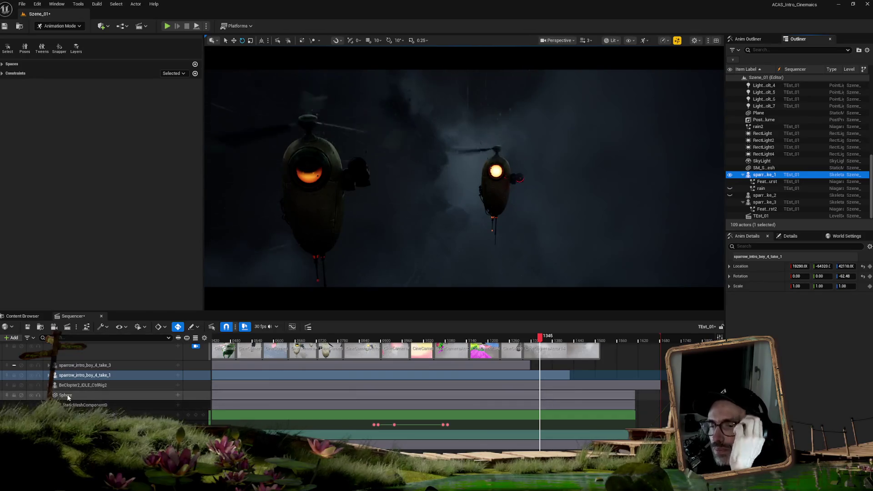
{"action": "left_click", "coordinate": [68, 395]}
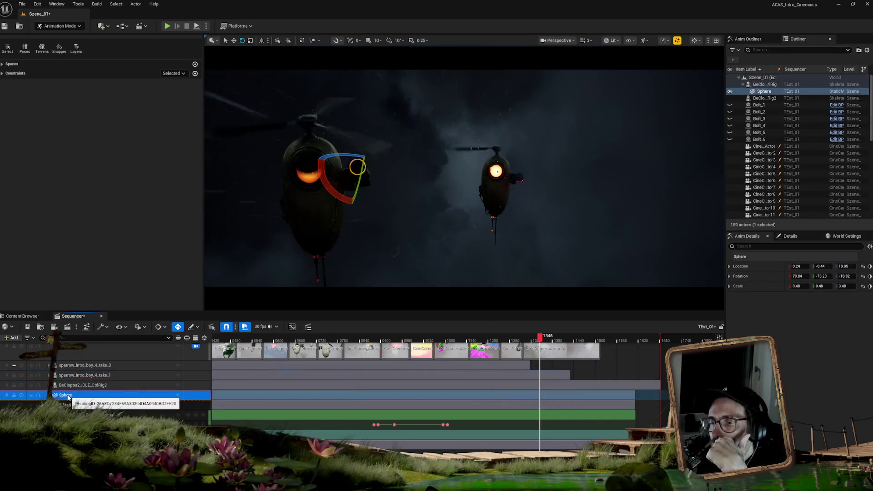
{"action": "left_click", "coordinate": [765, 92]}
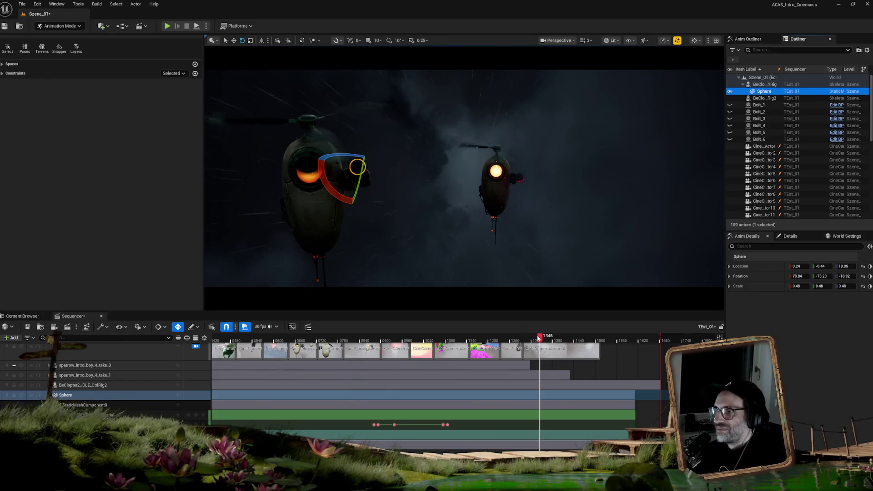
Scrub the playhead a few frames later to preview the camera looking down on both drones
{"action": "left_click_drag", "start_coordinate": [539, 337], "coordinate": [547, 338]}
Duplicate the Sphere as Sphere2 and attach it to a socket on the BeClopter2_IDLE_CtrlRig2 drone
{"action": "left_click", "coordinate": [763, 92]}
{"action": "key", "text": "ctrl+d"}
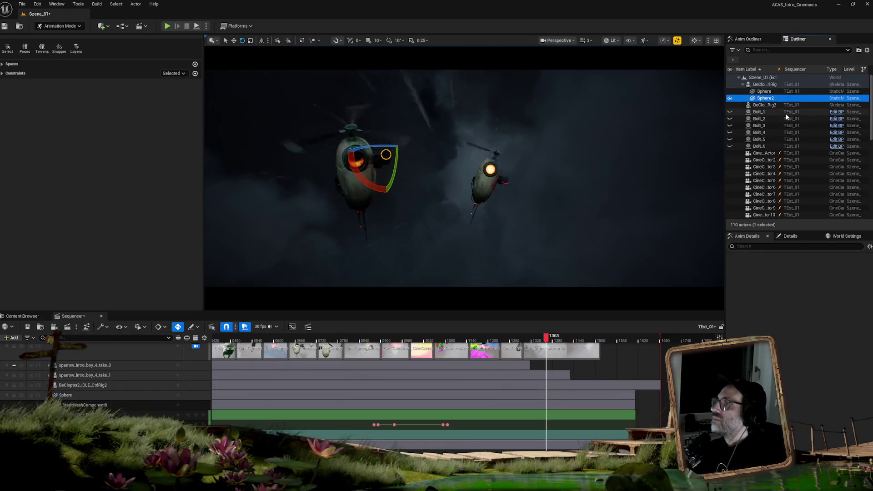
{"action": "left_click_drag", "start_coordinate": [764, 107], "coordinate": [764, 107]}
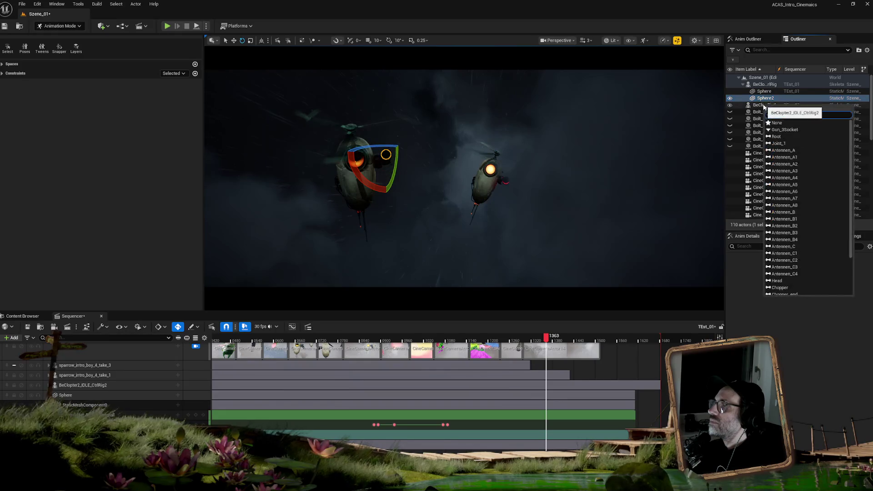
{"action": "scroll", "coordinate": [814, 205], "scroll_direction": "down", "scroll_amount": 5}
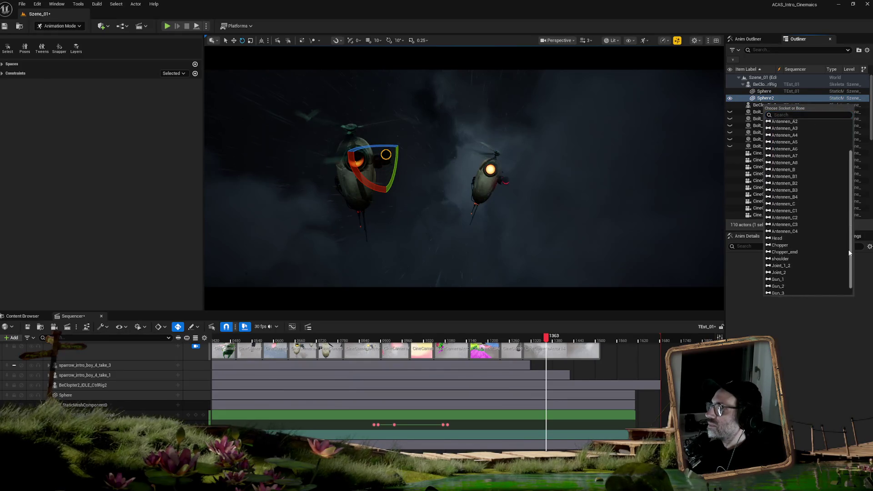
{"action": "left_click", "coordinate": [785, 288]}
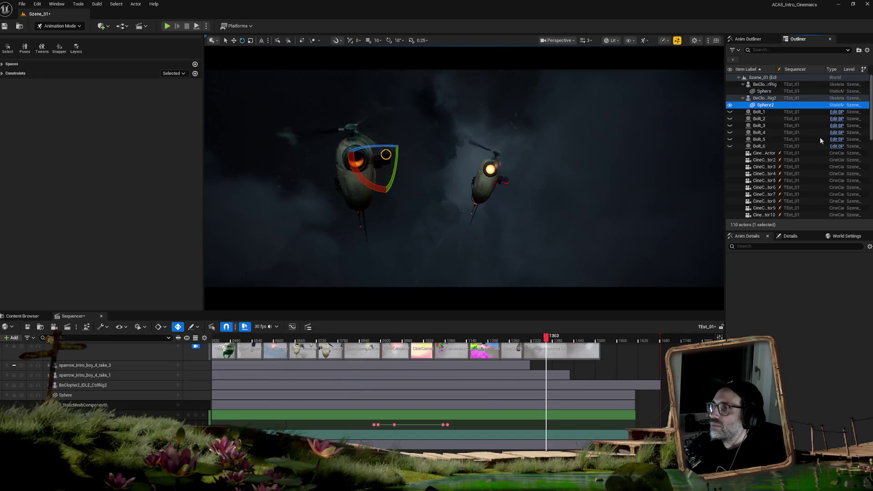
{"action": "left_click", "coordinate": [791, 236]}
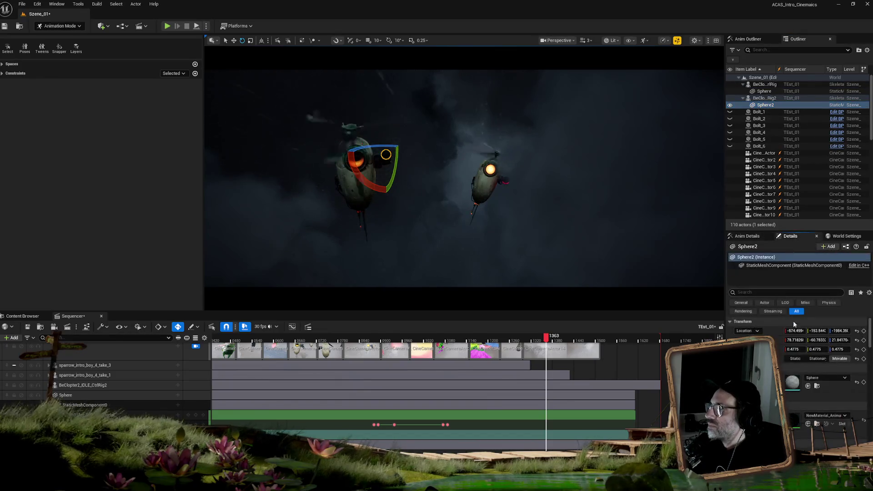
Set Sphere2's location and rotation to 0, 0, 0 in the Details panel
{"action": "left_click", "coordinate": [794, 331]}
{"action": "type", "text": "0"}
{"action": "key", "text": "Tab"}
{"action": "type", "text": "0"}
{"action": "key", "text": "Tab"}
{"action": "type", "text": "0"}
{"action": "key", "text": "Return"}
{"action": "left_click", "coordinate": [793, 340]}
{"action": "type", "text": "0"}
{"action": "key", "text": "Tab"}
{"action": "type", "text": "0"}
{"action": "key", "text": "Tab"}
{"action": "type", "text": "0"}
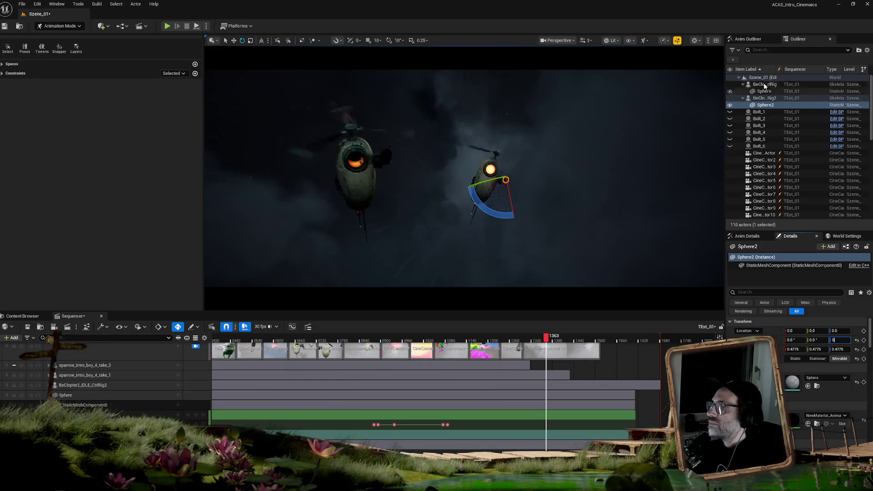
Drag Sphere2 from the Outliner into the Sequencer track list to give it tracks
{"action": "left_click", "coordinate": [766, 105]}
{"action": "left_click_drag", "start_coordinate": [767, 106], "coordinate": [574, 217]}
{"action": "left_click_drag", "start_coordinate": [92, 385], "coordinate": [91, 386]}
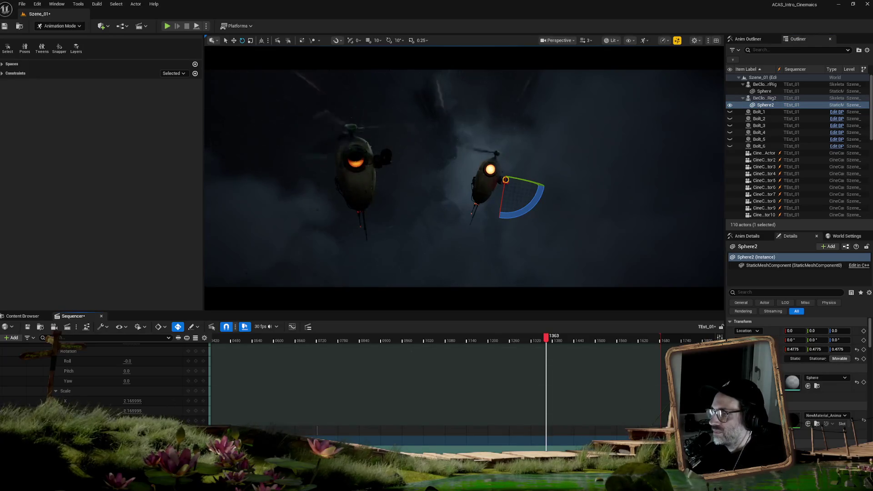
{"action": "scroll", "coordinate": [105, 382], "scroll_direction": "up", "scroll_amount": 1}
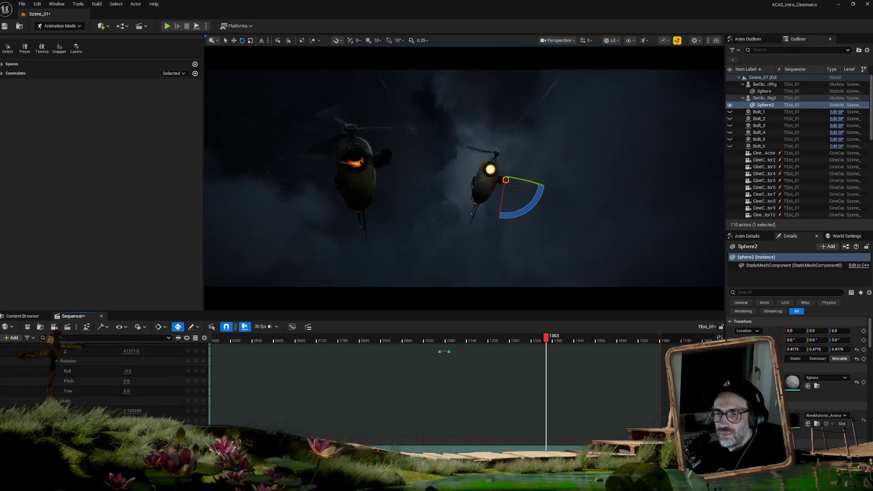
{"action": "scroll", "coordinate": [58, 372], "scroll_direction": "down", "scroll_amount": 5}
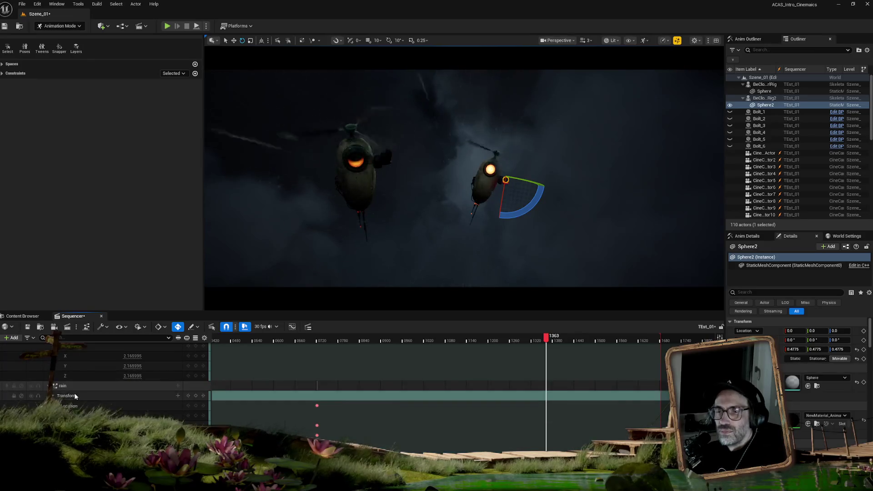
{"action": "scroll", "coordinate": [58, 372], "scroll_direction": "up", "scroll_amount": 5}
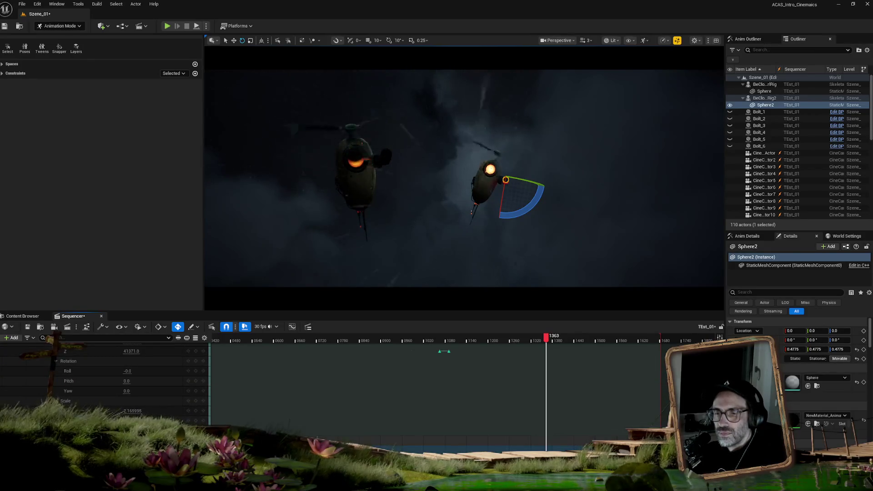
{"action": "scroll", "coordinate": [105, 382], "scroll_direction": "down", "scroll_amount": 1}
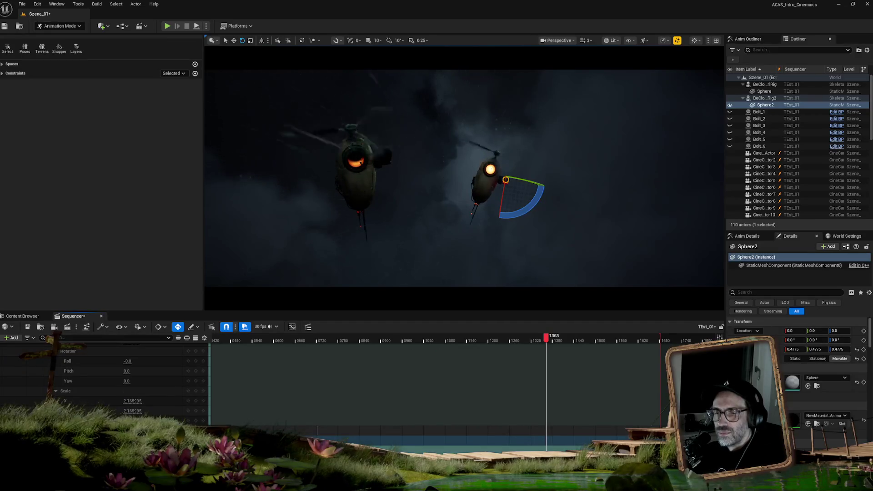
{"action": "scroll", "coordinate": [105, 382], "scroll_direction": "down", "scroll_amount": 3}
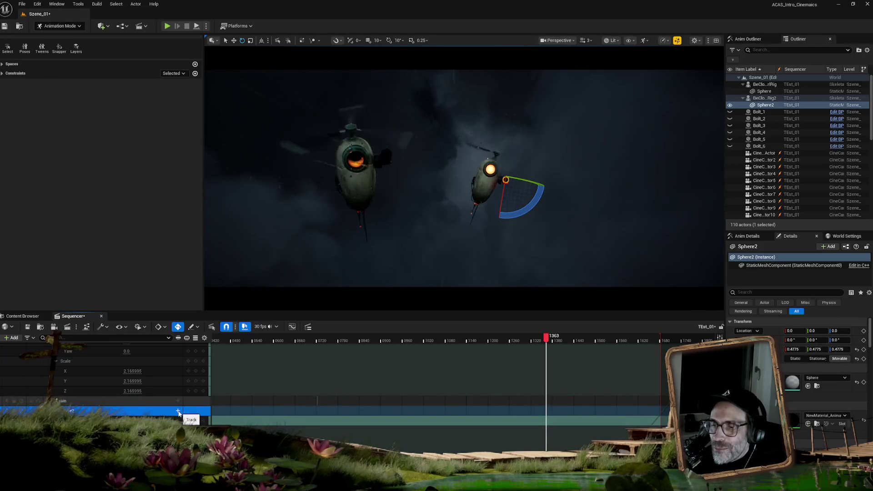
{"action": "left_click", "coordinate": [177, 412]}
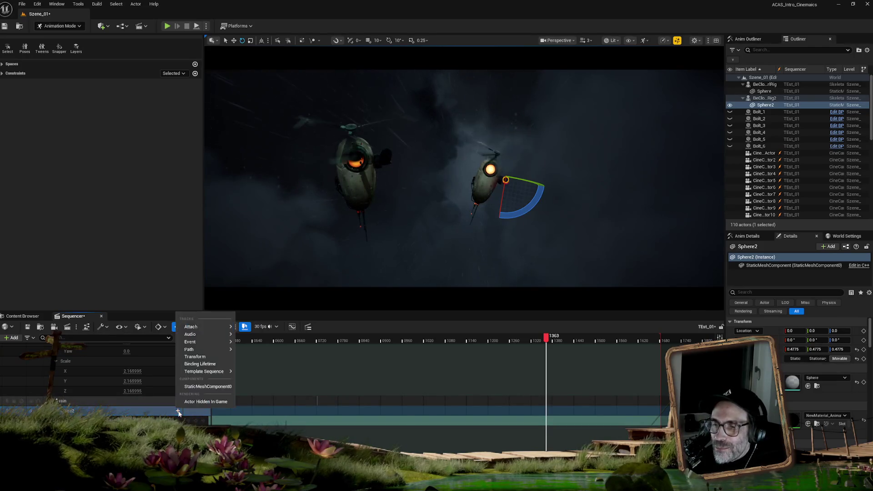
Add a Transform track to Sphere2, leaving its mesh's track menu unused
{"action": "left_click", "coordinate": [220, 359]}
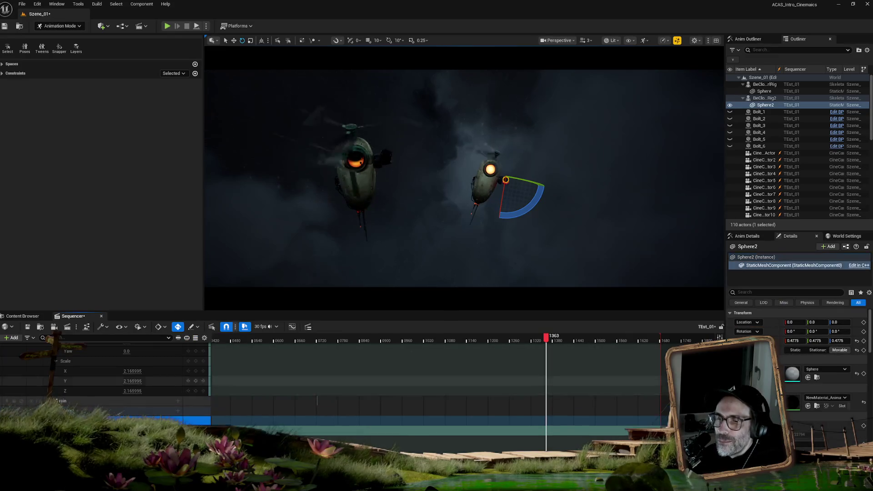
{"action": "left_click", "coordinate": [178, 410]}
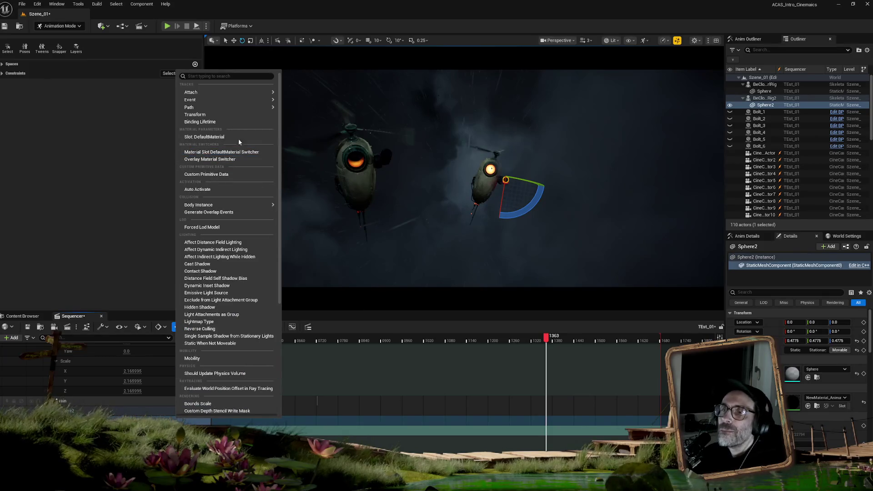
{"action": "mouse_move", "coordinate": [223, 110]}
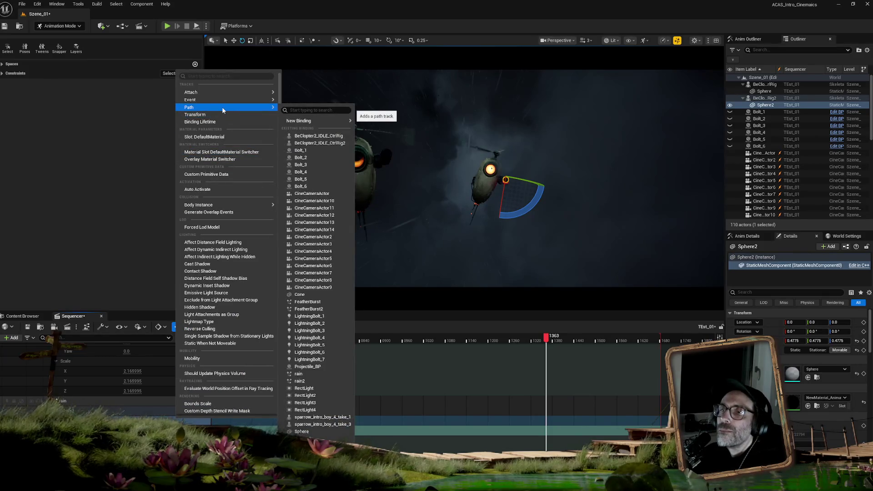
{"action": "left_click", "coordinate": [208, 137]}
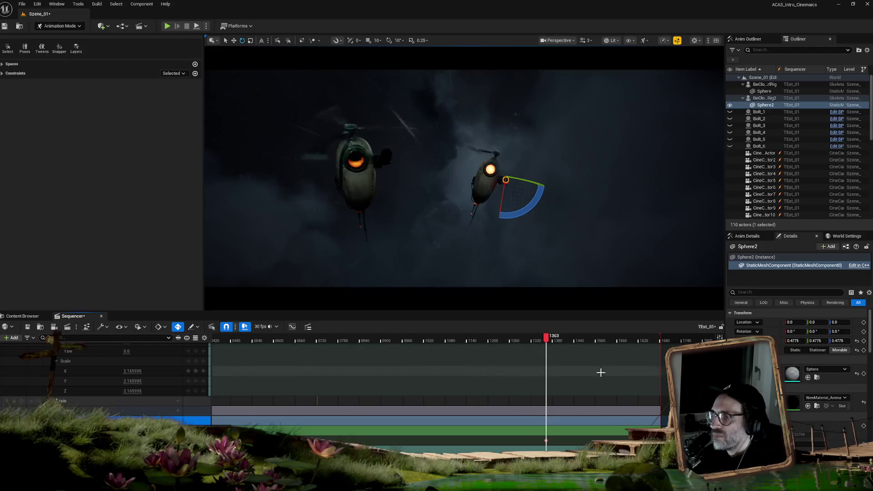
Shift the green track's keyframes earlier to about frame 1317, reviewing frames 1313 to 1353
{"action": "left_click_drag", "start_coordinate": [546, 337], "coordinate": [533, 341]}
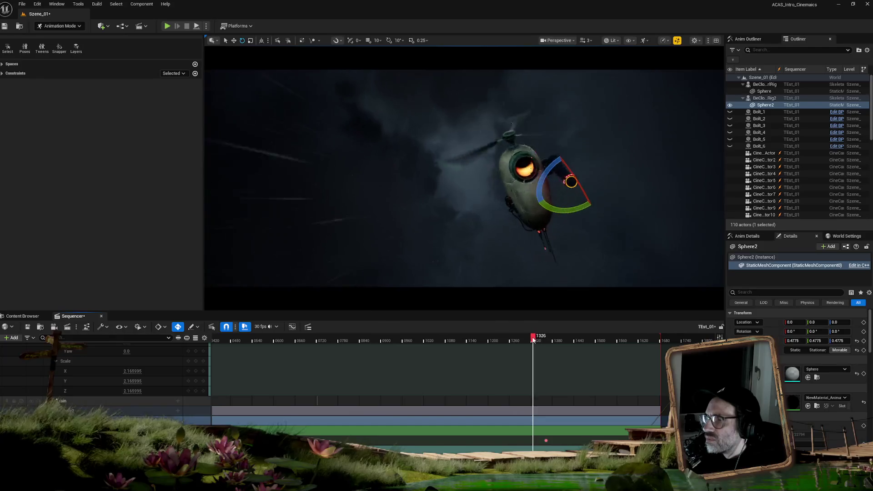
{"action": "left_click_drag", "start_coordinate": [545, 441], "coordinate": [534, 442]}
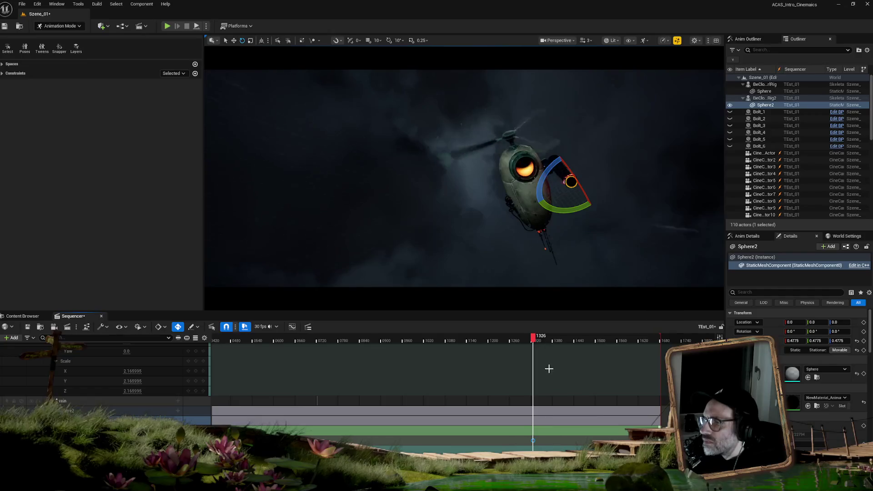
{"action": "left_click_drag", "start_coordinate": [535, 339], "coordinate": [544, 339]}
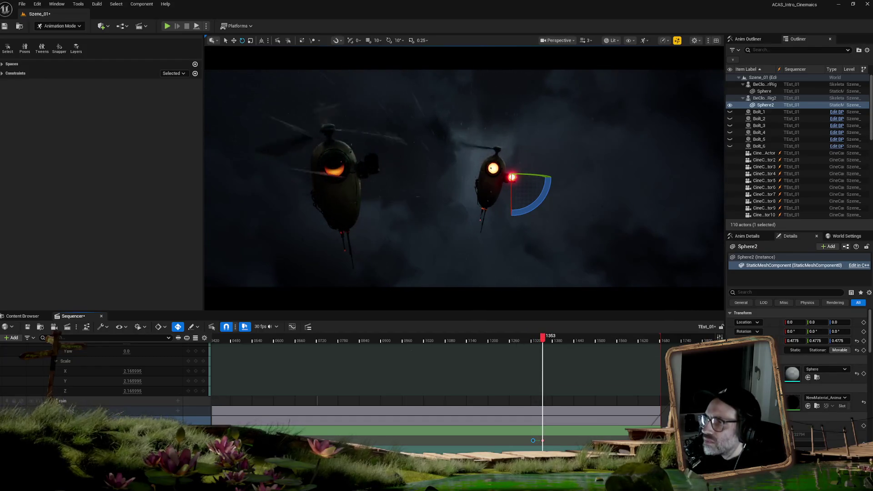
{"action": "mouse_move", "coordinate": [541, 338]}
{"action": "left_mouse_down"}
{"action": "mouse_move", "coordinate": [524, 339]}
{"action": "mouse_move", "coordinate": [548, 346]}
{"action": "left_mouse_up"}
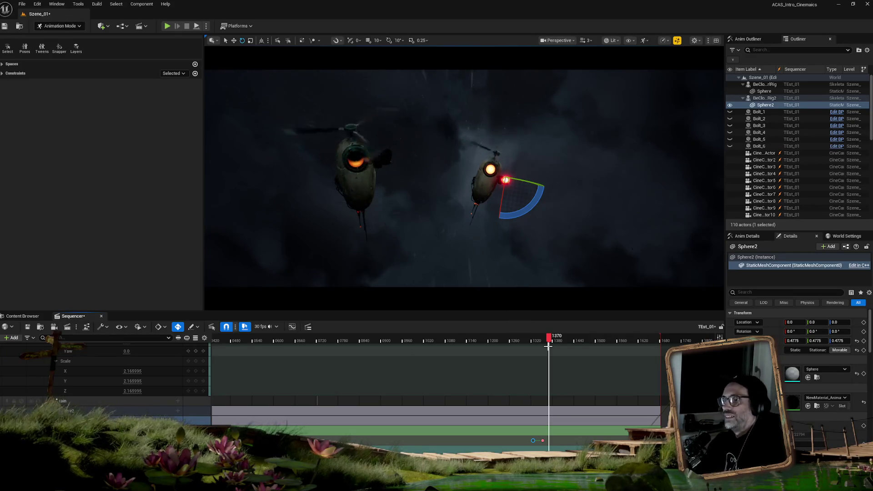
{"action": "left_click_drag", "start_coordinate": [549, 342], "coordinate": [531, 342]}
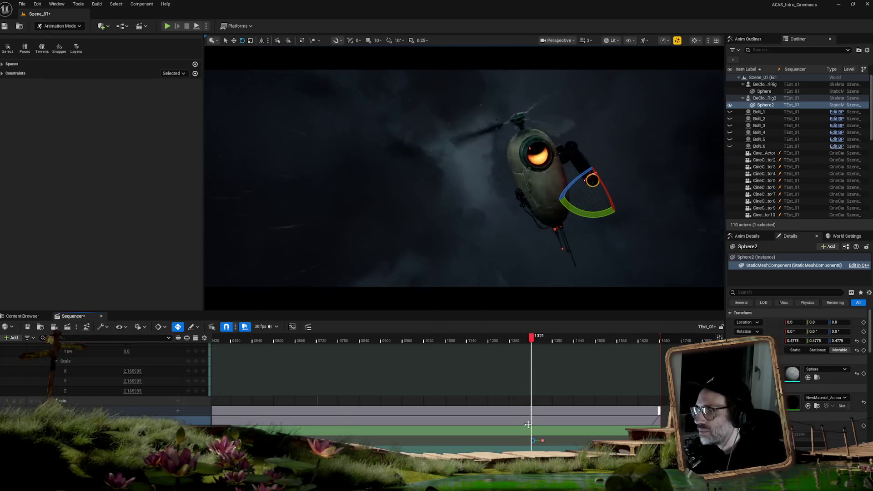
{"action": "left_click_drag", "start_coordinate": [532, 441], "coordinate": [526, 441]}
{"action": "left_click_drag", "start_coordinate": [528, 341], "coordinate": [531, 342]}
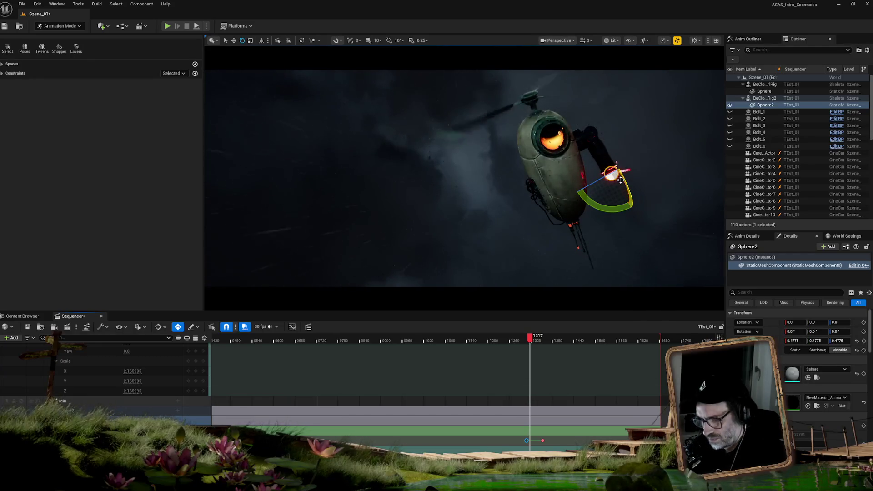
Nudge the red light sphere up and left, then replay the shot and rest at frame 1359
{"action": "key", "text": "w"}
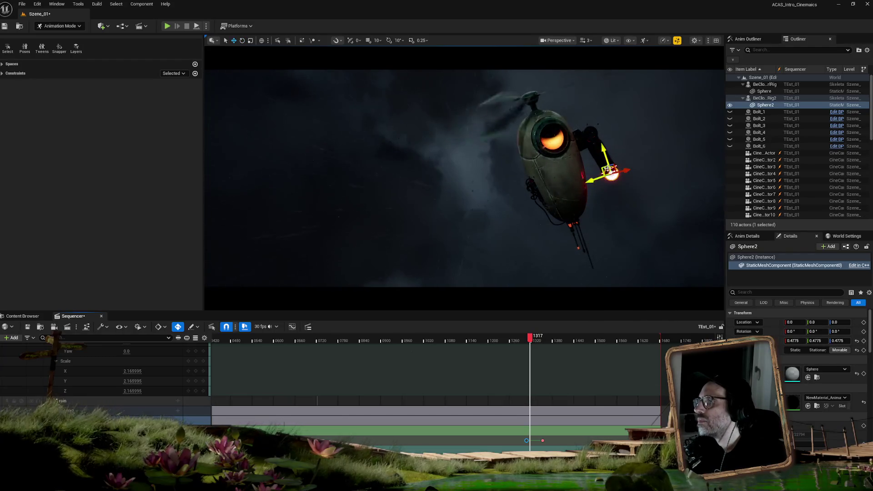
{"action": "left_click_drag", "start_coordinate": [606, 157], "coordinate": [603, 154]}
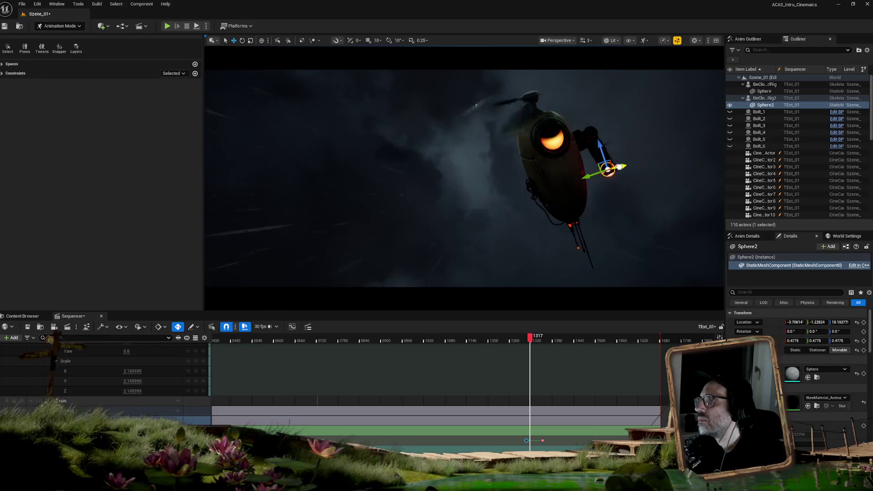
{"action": "mouse_move", "coordinate": [531, 337]}
{"action": "left_mouse_down"}
{"action": "mouse_move", "coordinate": [552, 340]}
{"action": "mouse_move", "coordinate": [477, 341]}
{"action": "mouse_move", "coordinate": [491, 342]}
{"action": "left_mouse_up"}
{"action": "key", "text": "space"}
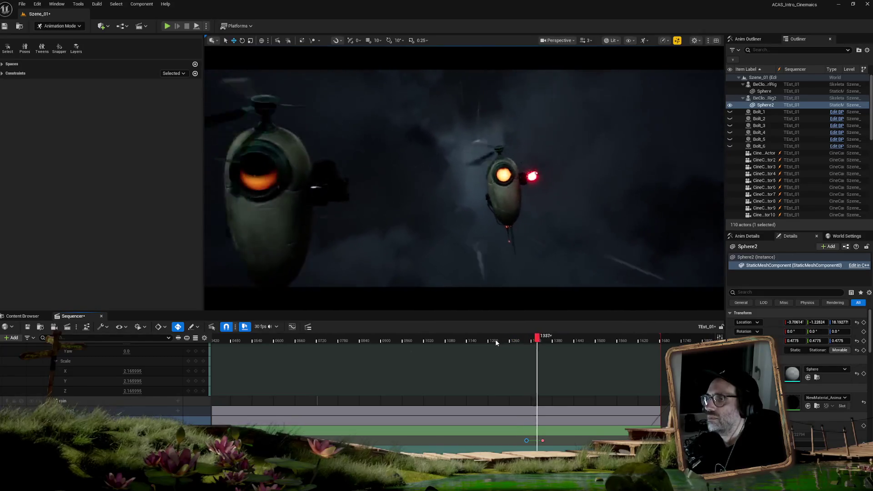
{"action": "key", "text": "space"}
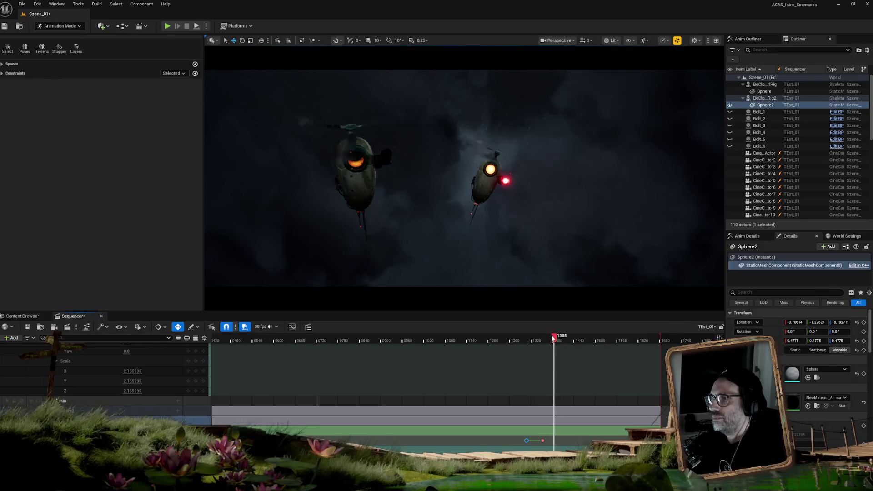
{"action": "left_click_drag", "start_coordinate": [546, 338], "coordinate": [545, 339]}
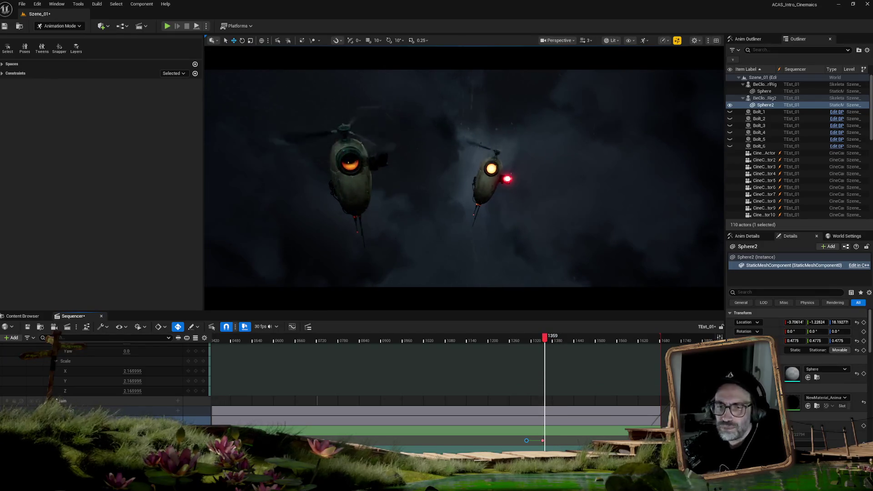
{"action": "scroll", "coordinate": [104, 387], "scroll_direction": "down", "scroll_amount": 2}
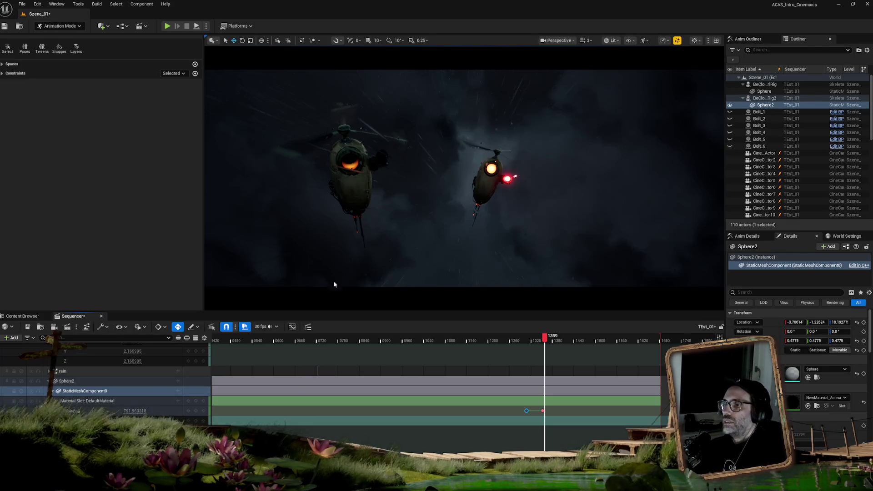
Scrub the shot between frames 1349 and 1364 to review the drones
{"action": "left_click", "coordinate": [541, 339]}
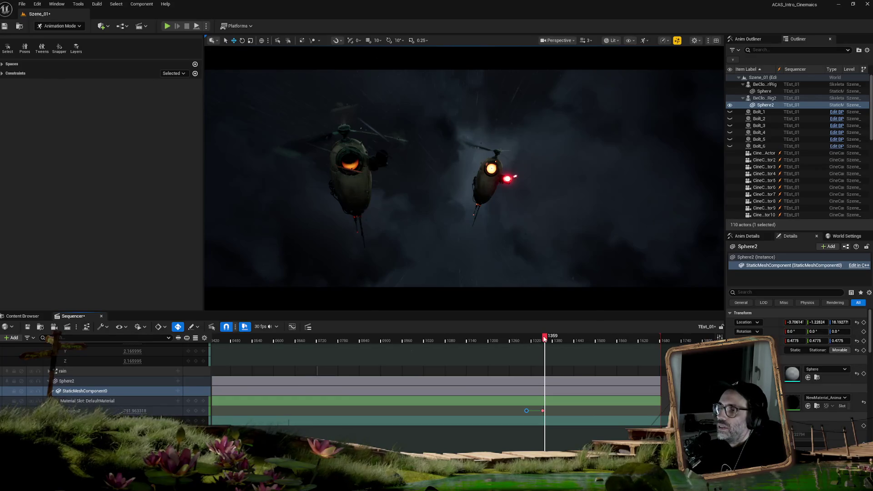
{"action": "mouse_move", "coordinate": [541, 339]}
{"action": "left_mouse_down"}
{"action": "mouse_move", "coordinate": [529, 341]}
{"action": "mouse_move", "coordinate": [555, 343]}
{"action": "mouse_move", "coordinate": [546, 345]}
{"action": "left_mouse_up"}
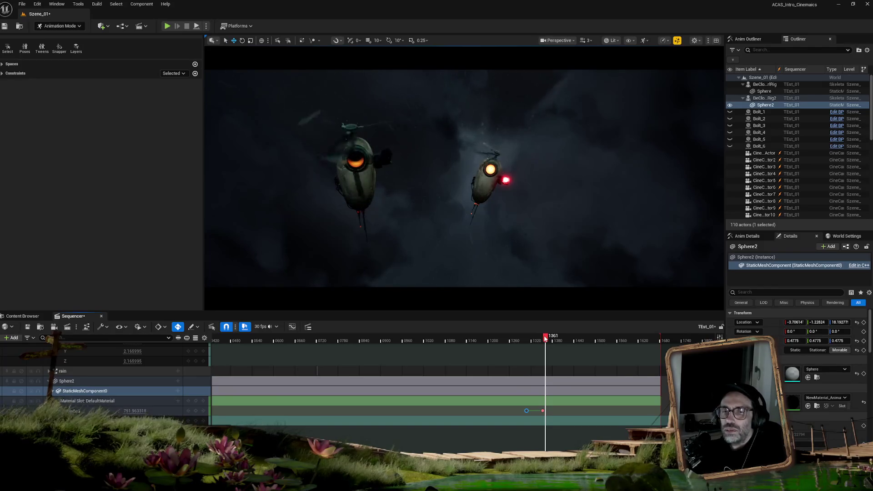
{"action": "left_click_drag", "start_coordinate": [545, 338], "coordinate": [553, 339]}
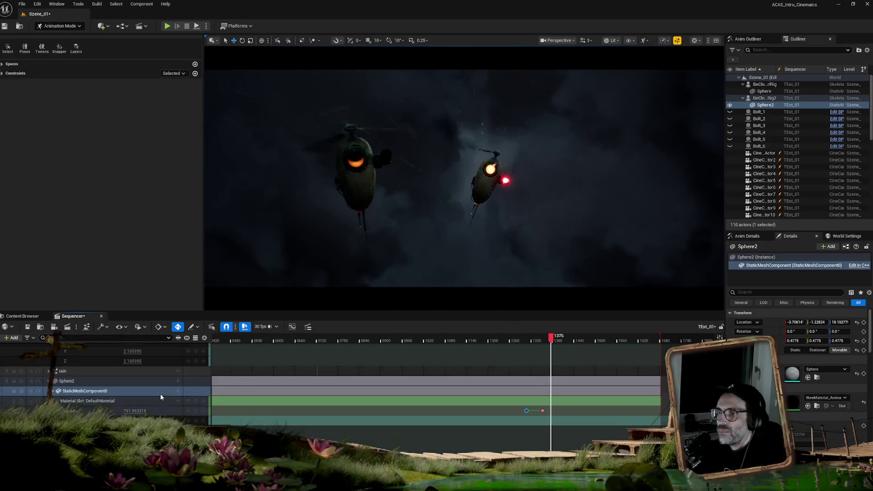
Extend the CineCameraActor14 shot section by about 49 frames and expand its camera tracks
{"action": "scroll", "coordinate": [160, 397], "scroll_direction": "up", "scroll_amount": 5}
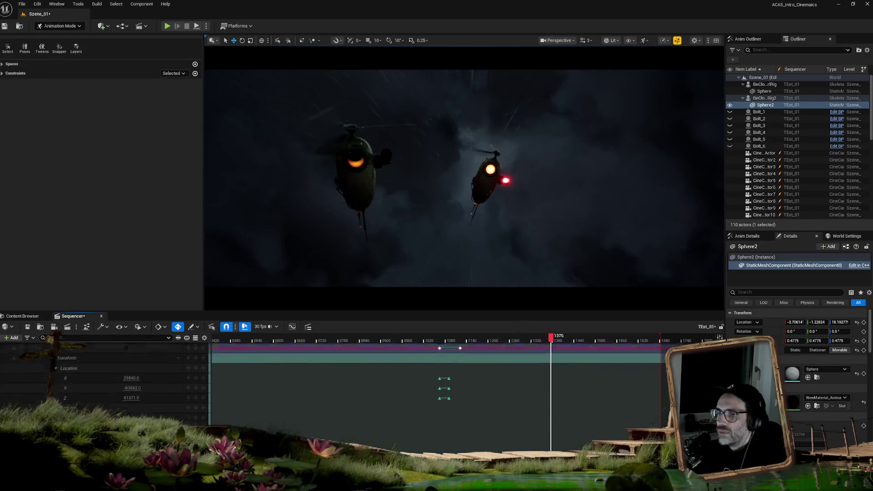
{"action": "scroll", "coordinate": [160, 397], "scroll_direction": "up", "scroll_amount": 10}
{"action": "scroll", "coordinate": [95, 396], "scroll_direction": "up", "scroll_amount": 10}
{"action": "left_click", "coordinate": [95, 395]}
{"action": "left_click_drag", "start_coordinate": [544, 395], "coordinate": [563, 395]}
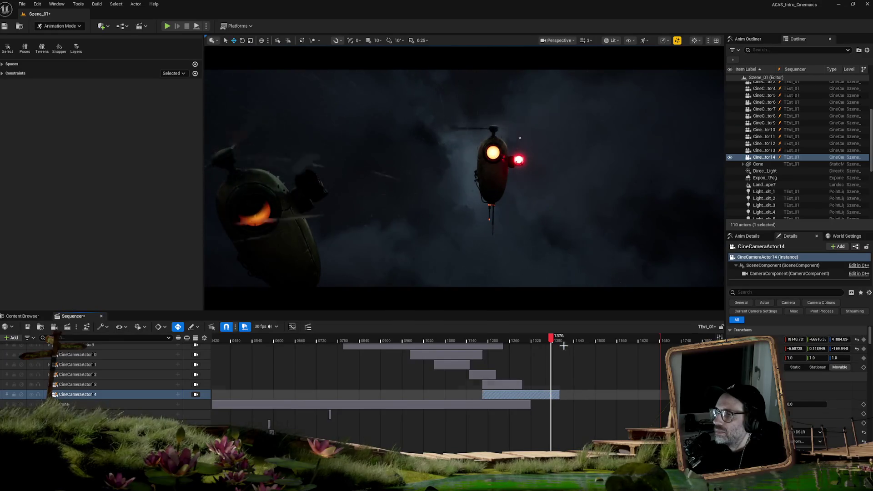
{"action": "left_click", "coordinate": [51, 394]}
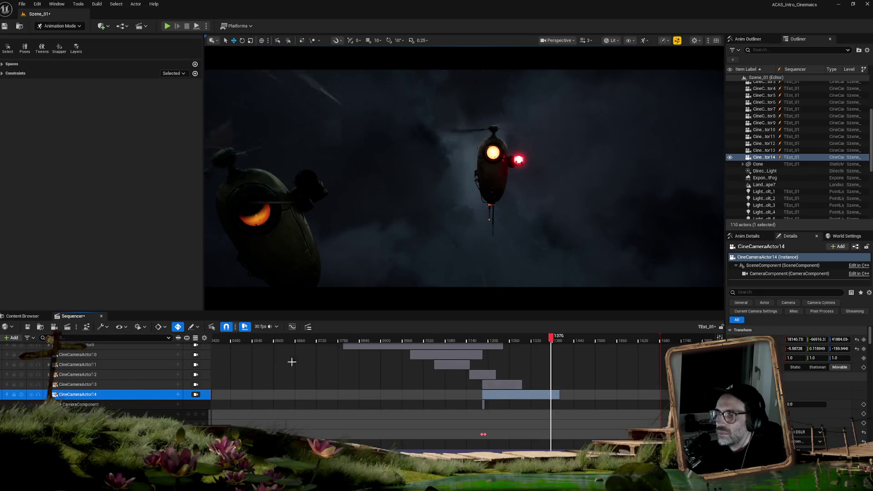
Undo the camera shot extension and scrub between frames 1356 and 1379 to review the shot
{"action": "key", "text": "ctrl+z"}
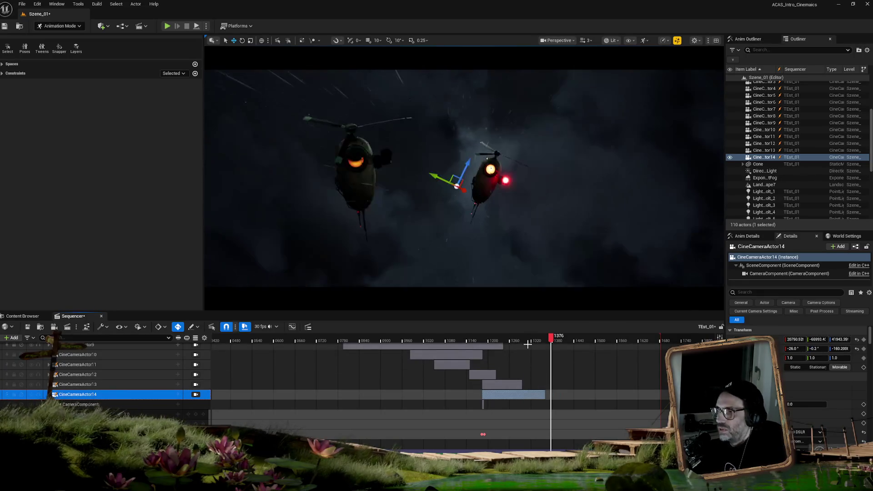
{"action": "scroll", "coordinate": [440, 405], "scroll_direction": "down", "scroll_amount": 5}
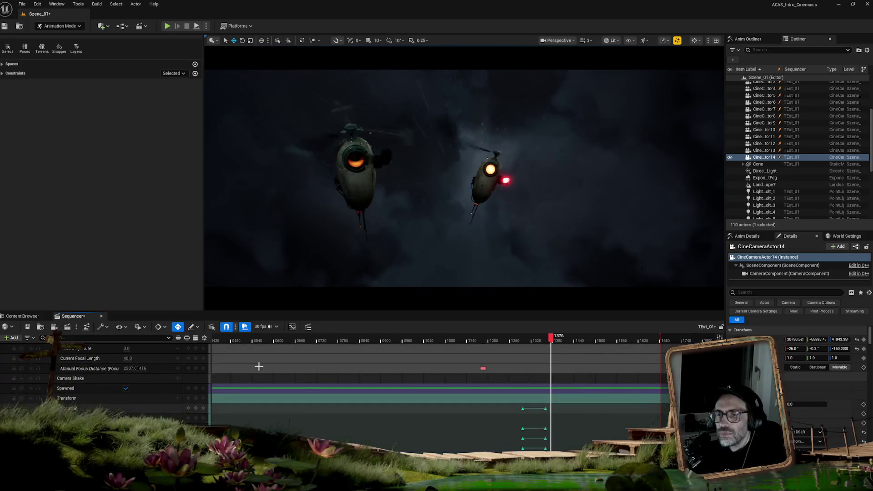
{"action": "scroll", "coordinate": [585, 387], "scroll_direction": "up", "scroll_amount": 10}
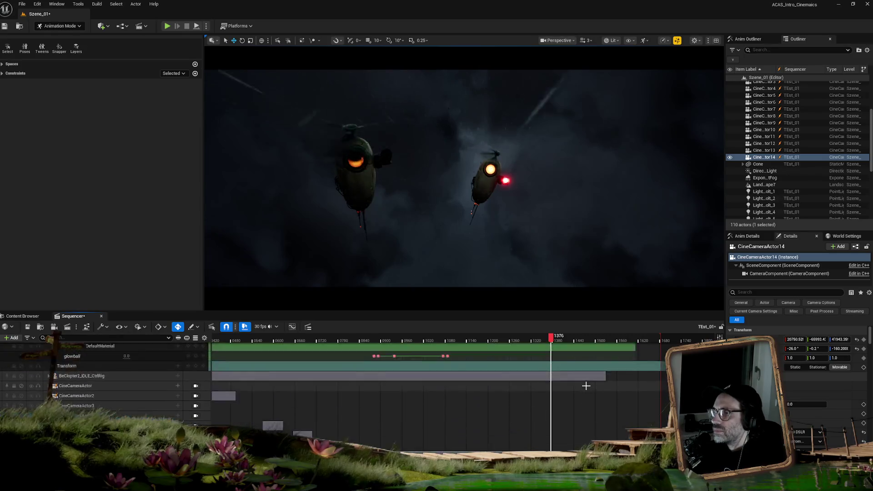
{"action": "scroll", "coordinate": [586, 386], "scroll_direction": "up", "scroll_amount": 3}
{"action": "left_click", "coordinate": [554, 338]}
{"action": "left_click_drag", "start_coordinate": [554, 337], "coordinate": [547, 338]}
{"action": "scroll", "coordinate": [585, 408], "scroll_direction": "down", "scroll_amount": 5}
{"action": "scroll", "coordinate": [584, 408], "scroll_direction": "down", "scroll_amount": 8}
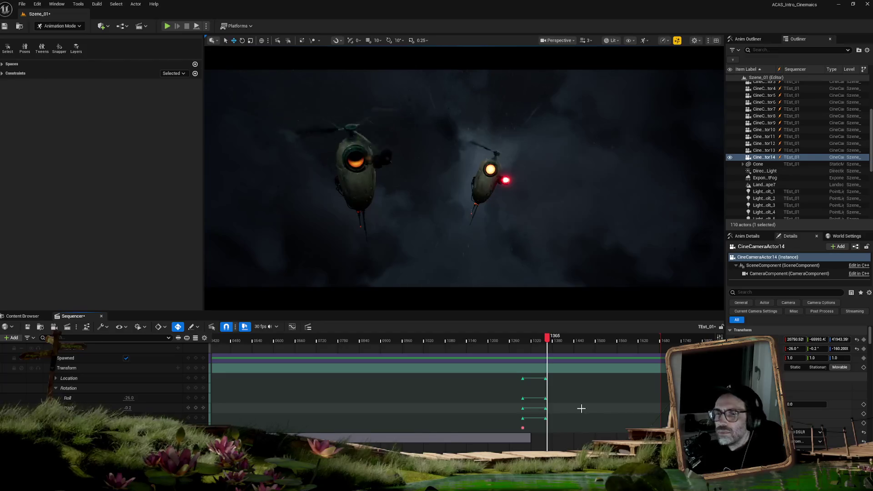
{"action": "scroll", "coordinate": [580, 408], "scroll_direction": "up", "scroll_amount": 3}
{"action": "left_click_drag", "start_coordinate": [548, 337], "coordinate": [555, 337]}
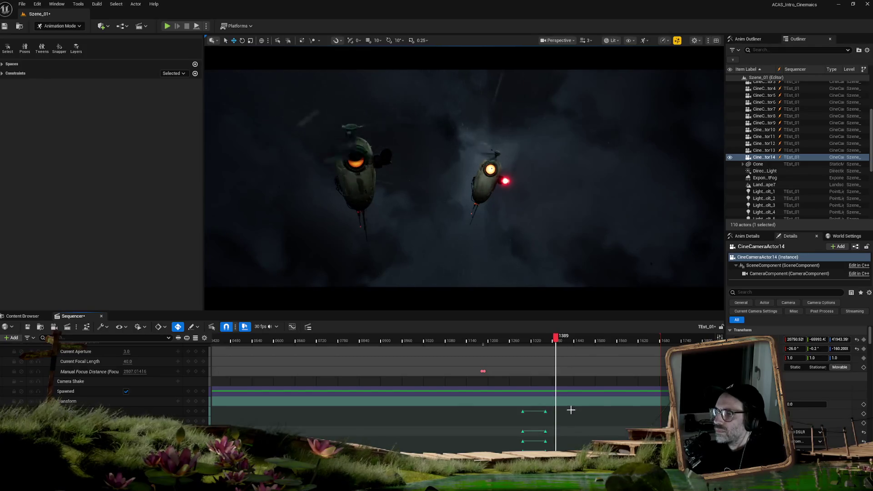
Select CineCameraActor14's existing transform keys and set the playhead to frame 1366 for the new pose
{"action": "mouse_move", "coordinate": [567, 411]}
{"action": "left_mouse_down"}
{"action": "mouse_move", "coordinate": [545, 451]}
{"action": "mouse_move", "coordinate": [554, 437]}
{"action": "left_mouse_up"}
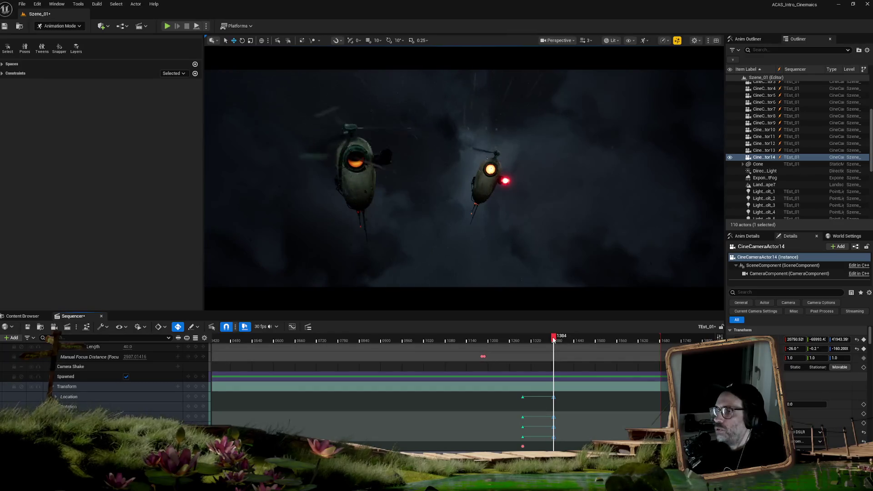
{"action": "mouse_move", "coordinate": [553, 340]}
{"action": "left_mouse_down"}
{"action": "mouse_move", "coordinate": [529, 339]}
{"action": "mouse_move", "coordinate": [554, 341]}
{"action": "left_mouse_up"}
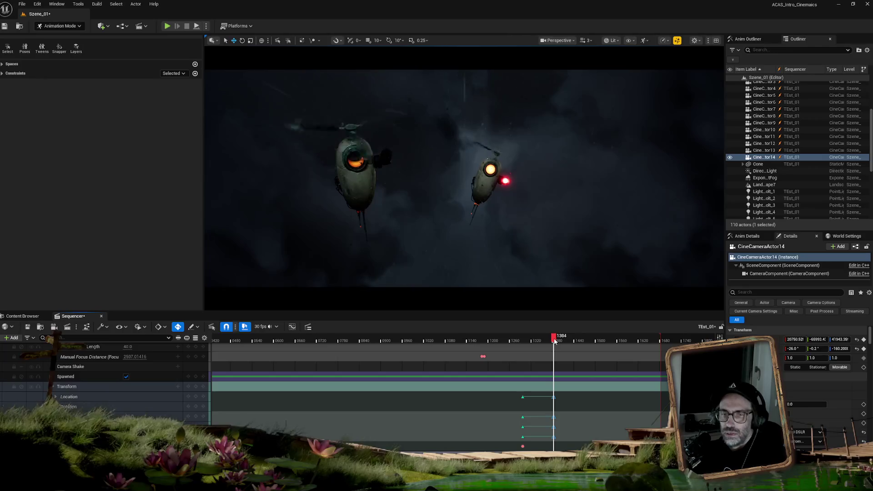
{"action": "left_click_drag", "start_coordinate": [554, 341], "coordinate": [549, 341]}
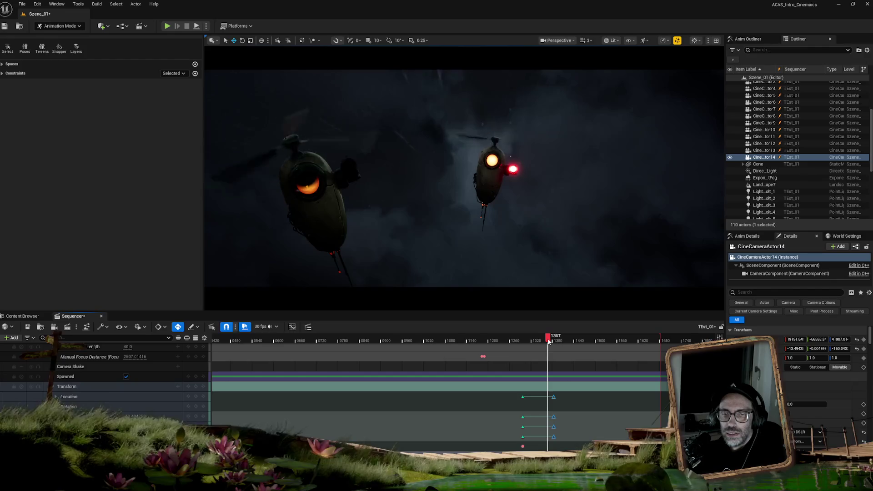
{"action": "left_click_drag", "start_coordinate": [549, 341], "coordinate": [546, 342]}
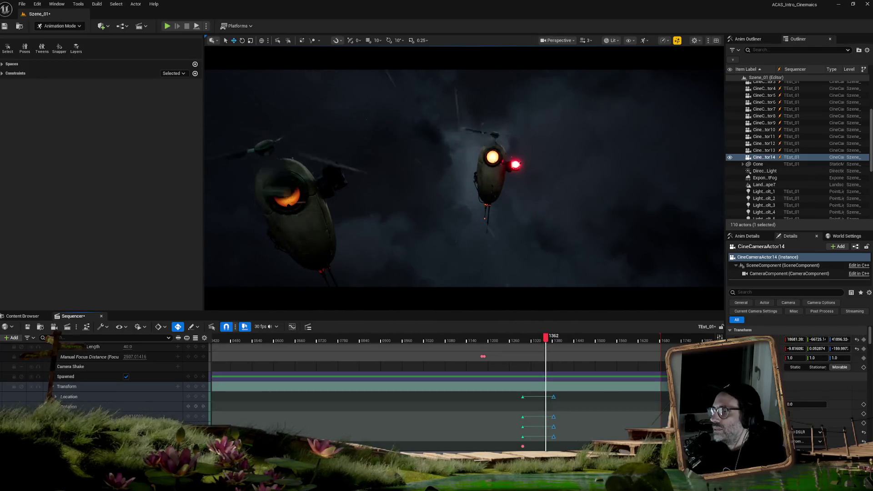
{"action": "scroll", "coordinate": [56, 353], "scroll_direction": "up", "scroll_amount": 2}
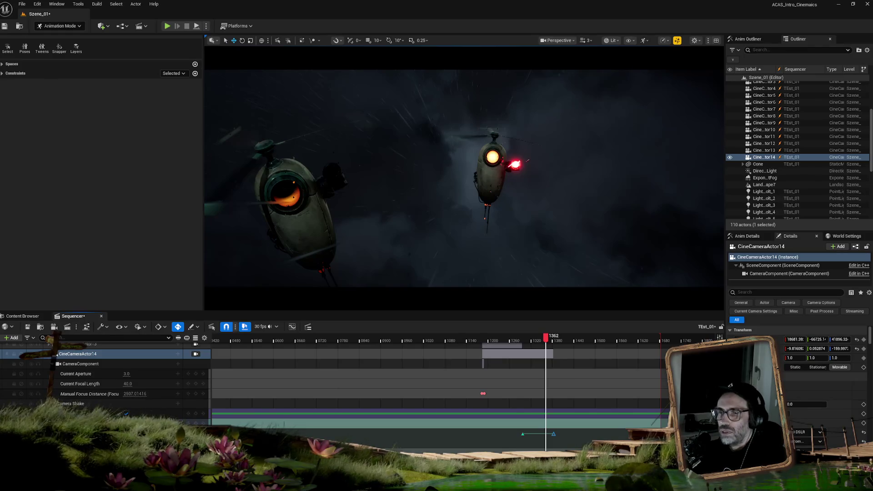
{"action": "scroll", "coordinate": [57, 353], "scroll_direction": "down", "scroll_amount": 3}
{"action": "scroll", "coordinate": [57, 354], "scroll_direction": "up", "scroll_amount": 5}
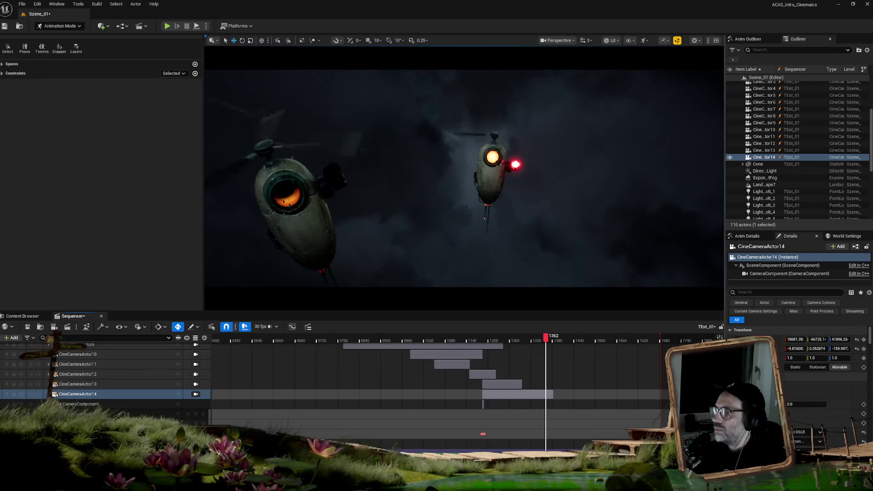
{"action": "scroll", "coordinate": [364, 378], "scroll_direction": "down", "scroll_amount": 1}
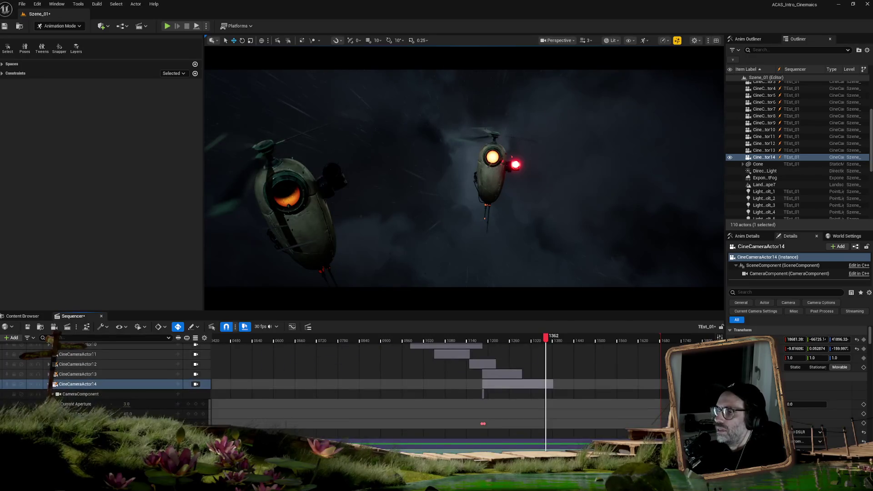
{"action": "scroll", "coordinate": [363, 377], "scroll_direction": "up", "scroll_amount": 1}
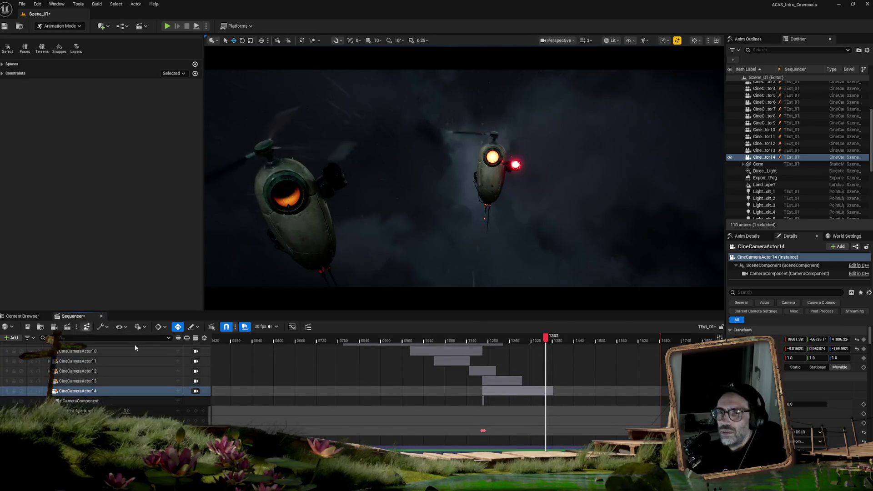
{"action": "scroll", "coordinate": [354, 384], "scroll_direction": "down", "scroll_amount": 6}
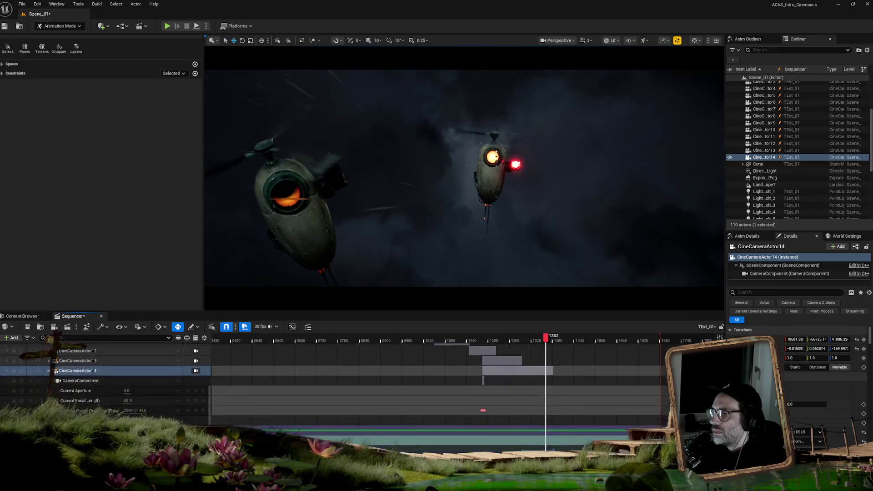
{"action": "scroll", "coordinate": [354, 384], "scroll_direction": "up", "scroll_amount": 1}
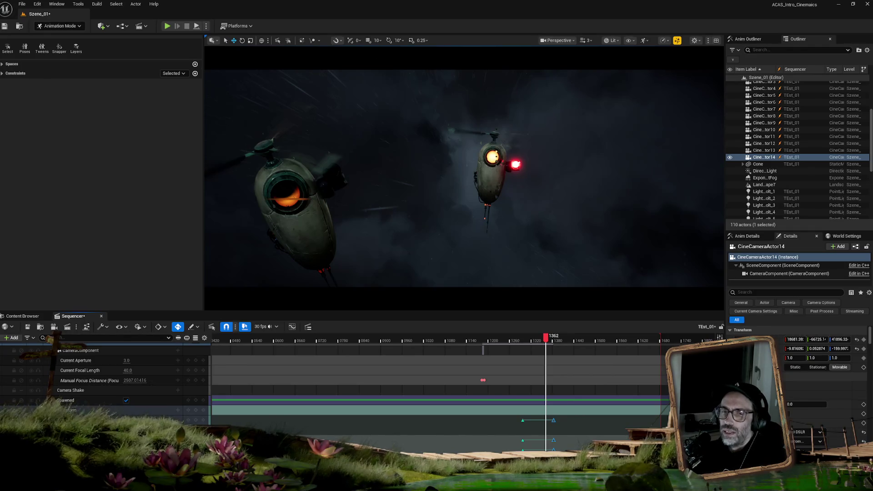
{"action": "scroll", "coordinate": [332, 382], "scroll_direction": "up", "scroll_amount": 1}
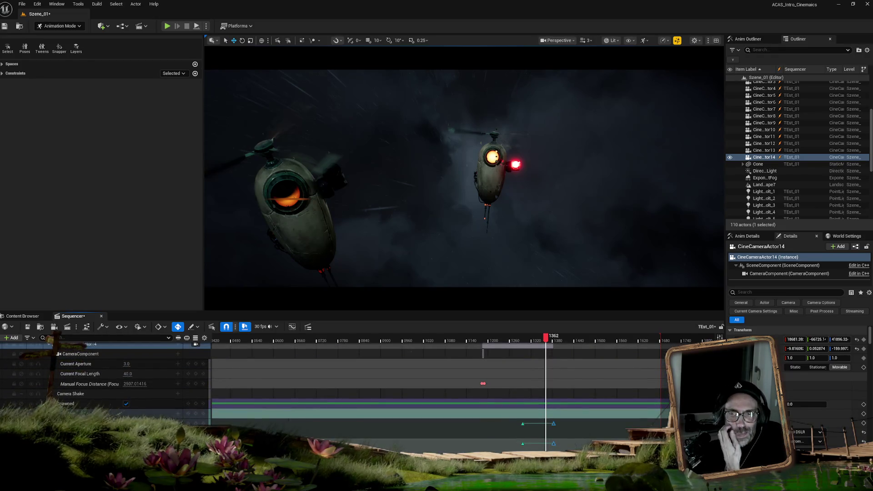
{"action": "scroll", "coordinate": [332, 386], "scroll_direction": "up", "scroll_amount": 10}
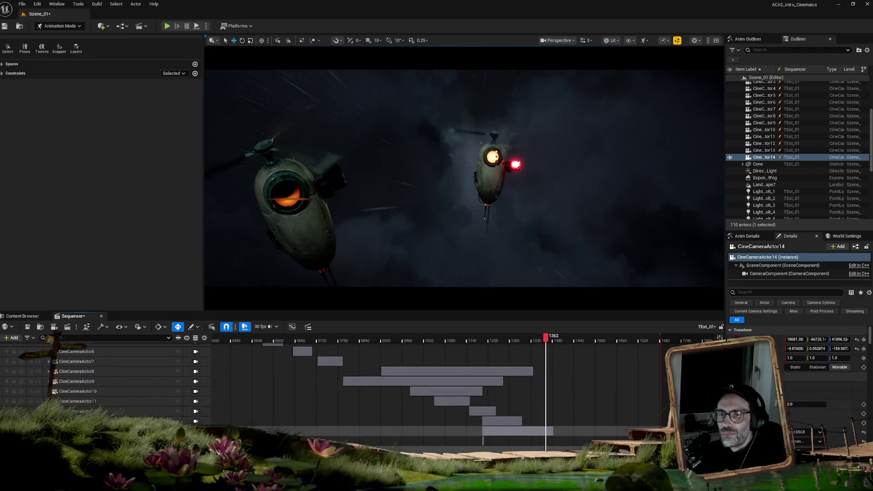
{"action": "scroll", "coordinate": [332, 387], "scroll_direction": "down", "scroll_amount": 10}
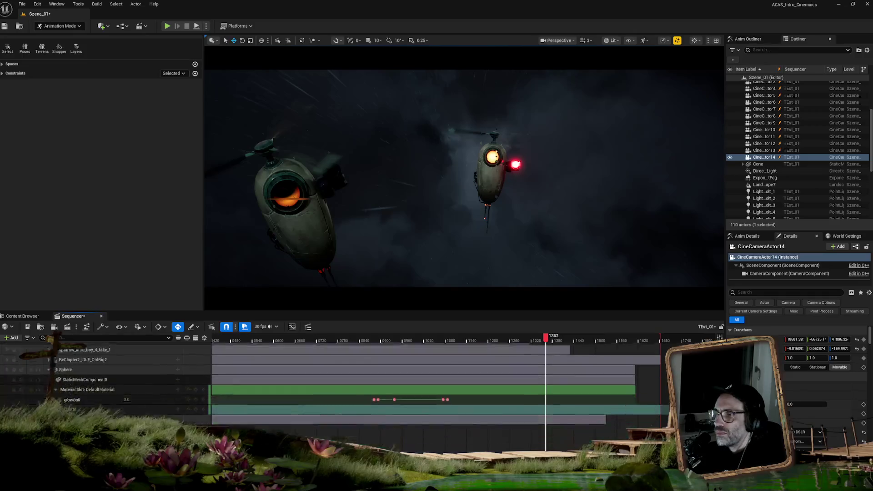
{"action": "scroll", "coordinate": [86, 394], "scroll_direction": "up", "scroll_amount": 3}
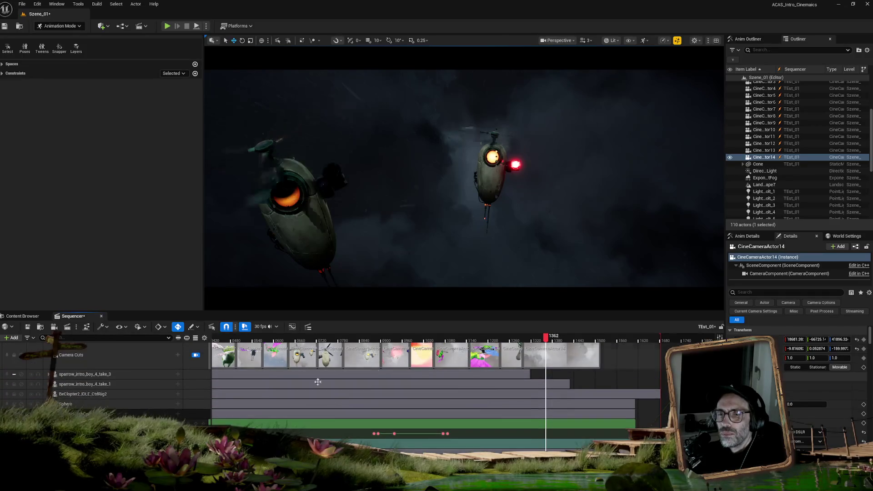
Select the right drone's BeClopter2_IDLE_CtrlRig2 track and move the playhead to about frame 1375
{"action": "left_click", "coordinate": [87, 394]}
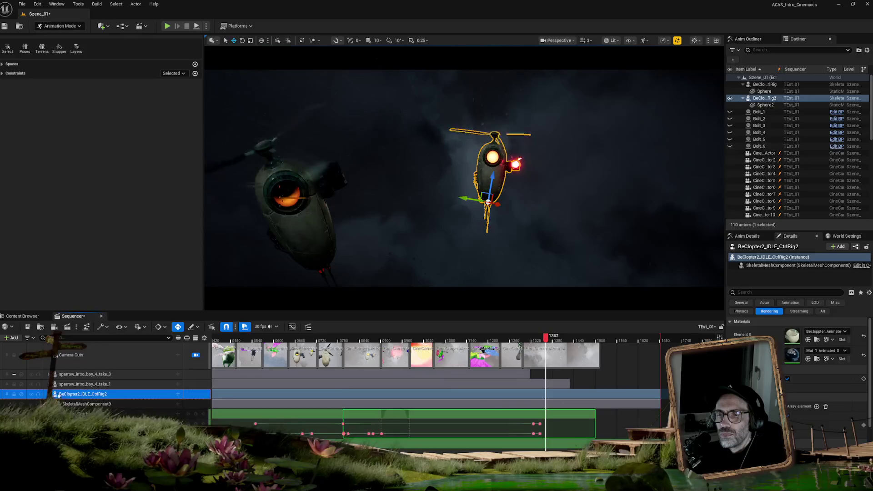
{"action": "scroll", "coordinate": [616, 407], "scroll_direction": "down", "scroll_amount": 8}
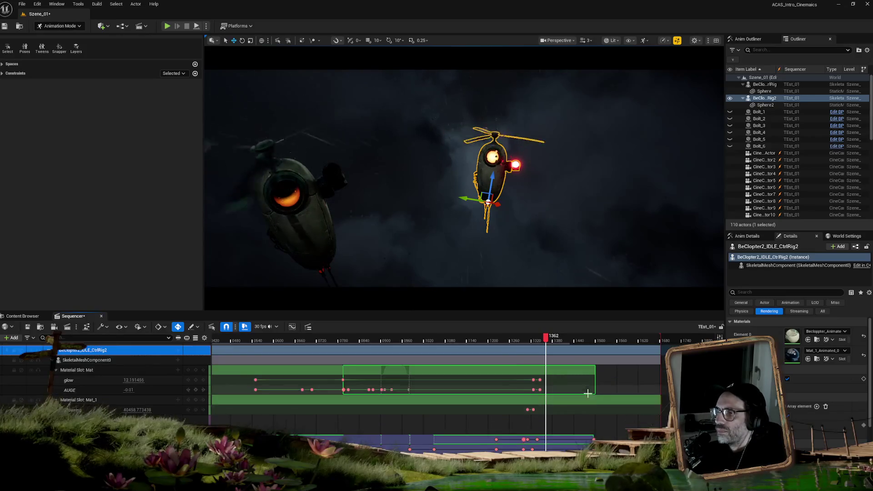
{"action": "scroll", "coordinate": [257, 391], "scroll_direction": "down", "scroll_amount": 10}
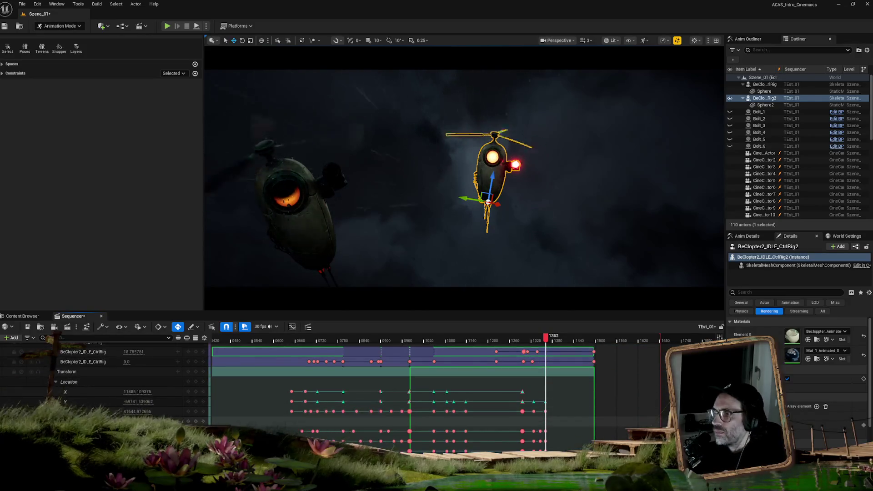
{"action": "left_click", "coordinate": [552, 338]}
{"action": "left_click_drag", "start_coordinate": [552, 338], "coordinate": [554, 337]}
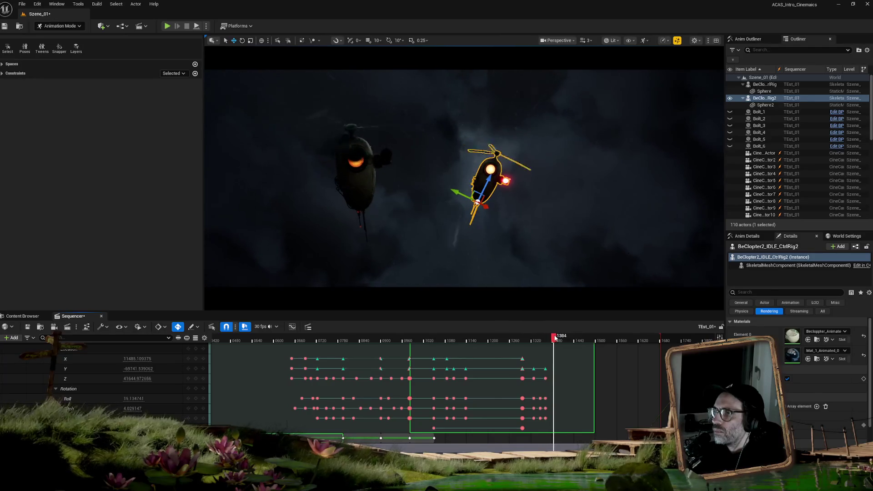
Select the right drone's body control and rotate it about 12 degrees in the viewport
{"action": "left_click", "coordinate": [480, 187]}
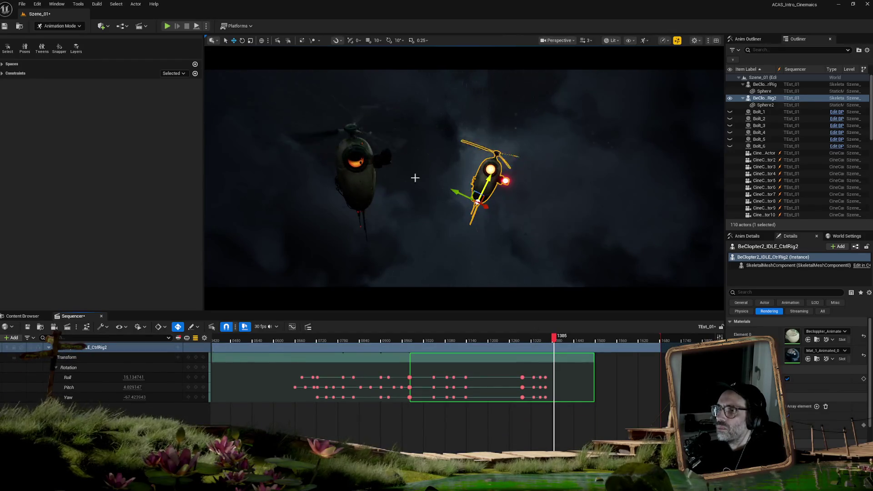
{"action": "left_click", "coordinate": [196, 338]}
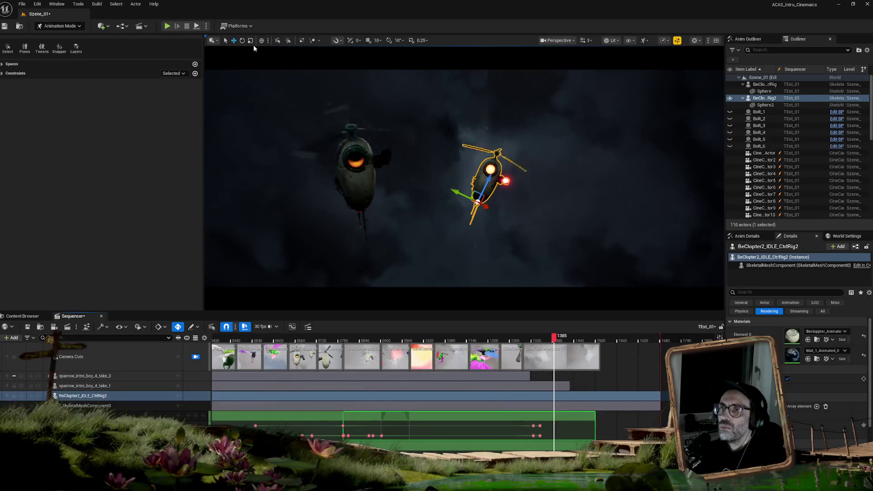
{"action": "left_click", "coordinate": [513, 190]}
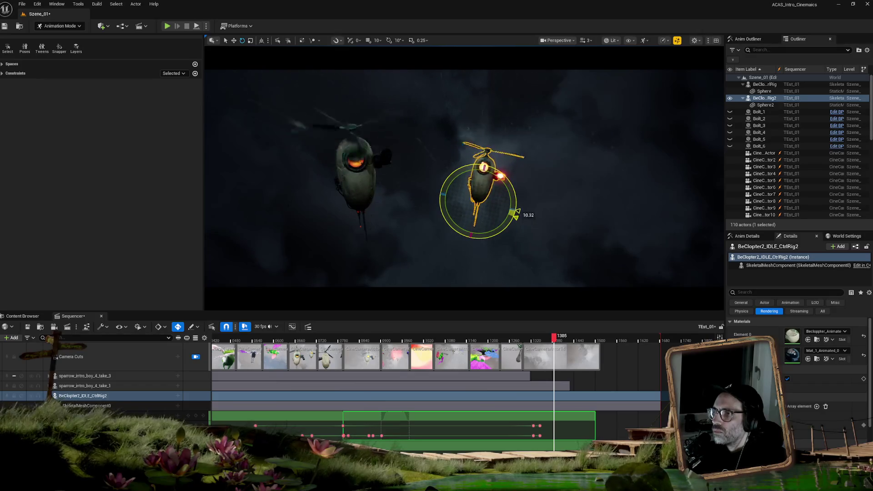
{"action": "left_click_drag", "start_coordinate": [517, 212], "coordinate": [507, 191]}
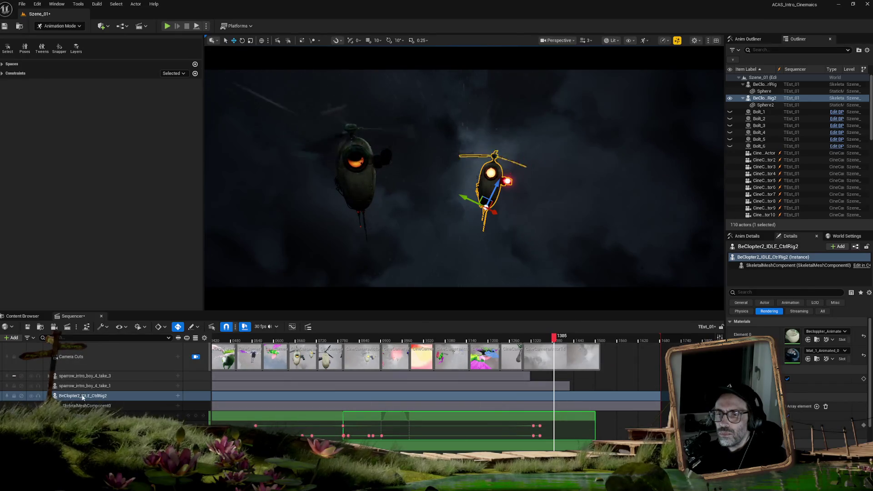
{"action": "scroll", "coordinate": [83, 403], "scroll_direction": "down", "scroll_amount": 1}
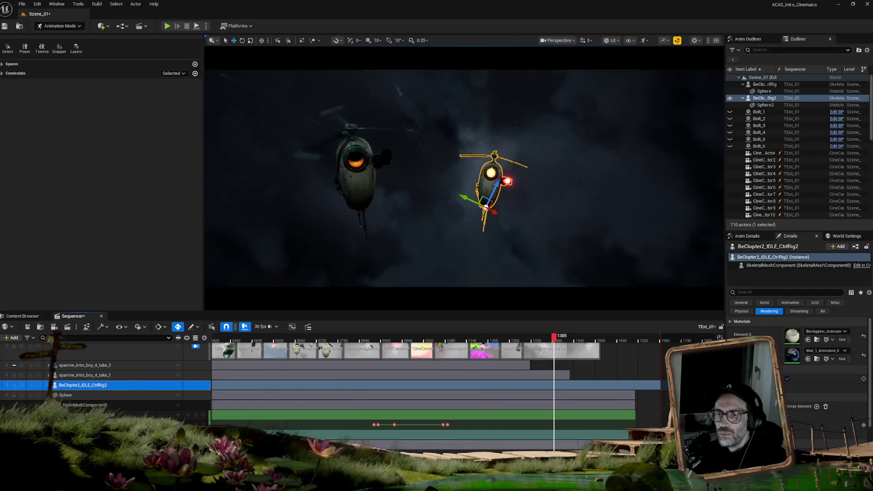
Select the left drone's BeClopter2_IDLE_CtrlRig track, expand it and scroll to its Transform Location rows
{"action": "left_click", "coordinate": [68, 395]}
{"action": "scroll", "coordinate": [66, 388], "scroll_direction": "down", "scroll_amount": 5}
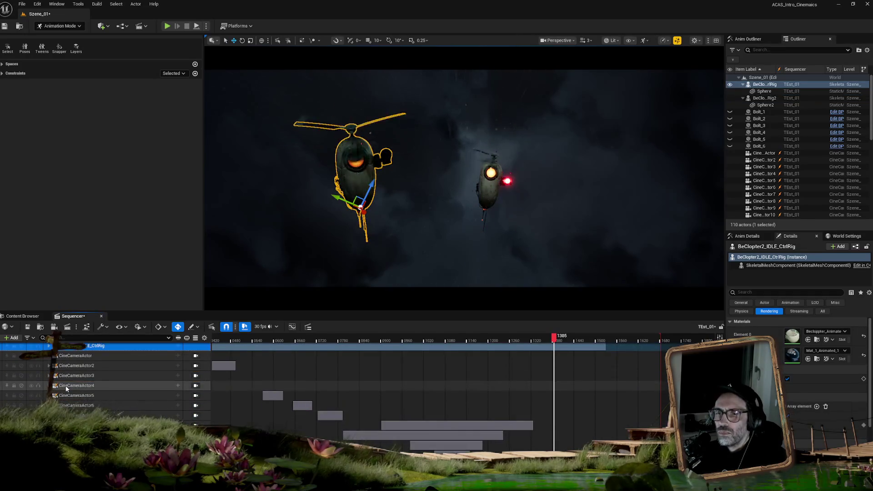
{"action": "scroll", "coordinate": [66, 388], "scroll_direction": "up", "scroll_amount": 3}
{"action": "left_click", "coordinate": [55, 398]}
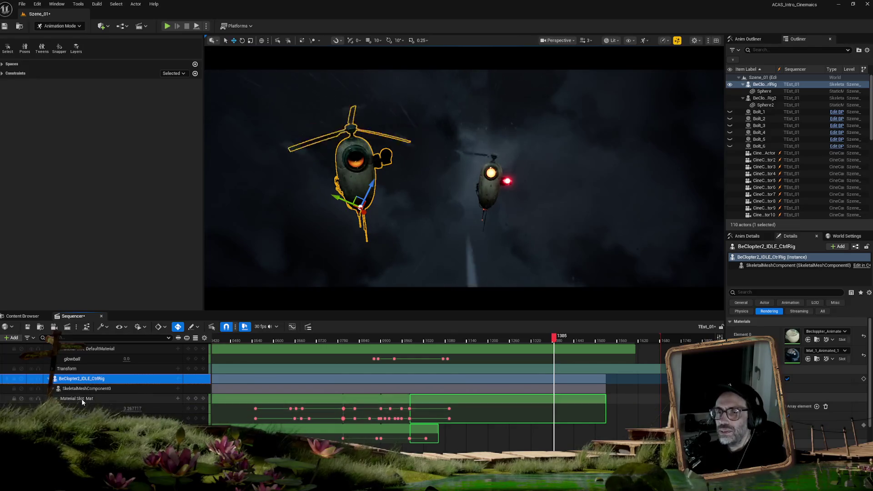
{"action": "scroll", "coordinate": [82, 402], "scroll_direction": "down", "scroll_amount": 4}
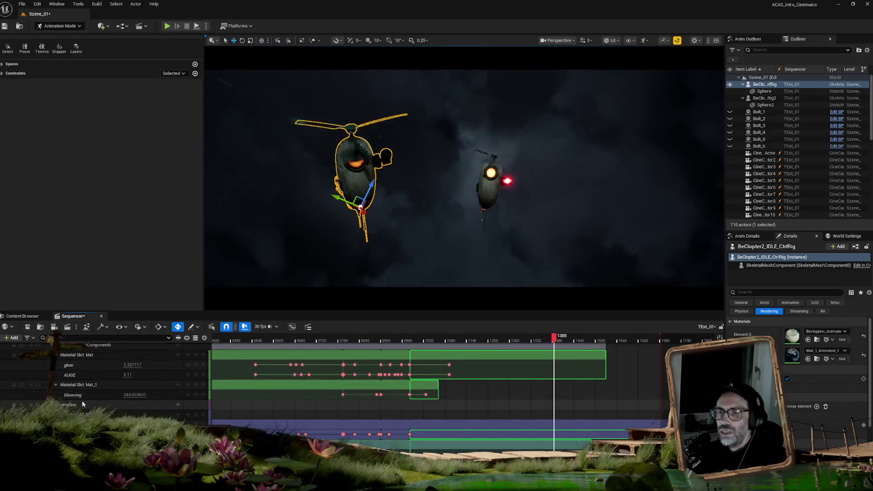
{"action": "scroll", "coordinate": [82, 402], "scroll_direction": "down", "scroll_amount": 5}
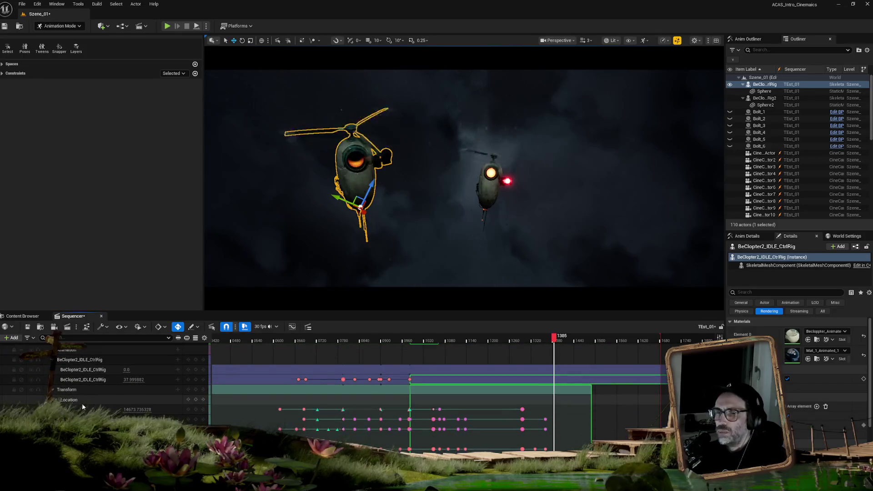
{"action": "scroll", "coordinate": [82, 403], "scroll_direction": "down", "scroll_amount": 2}
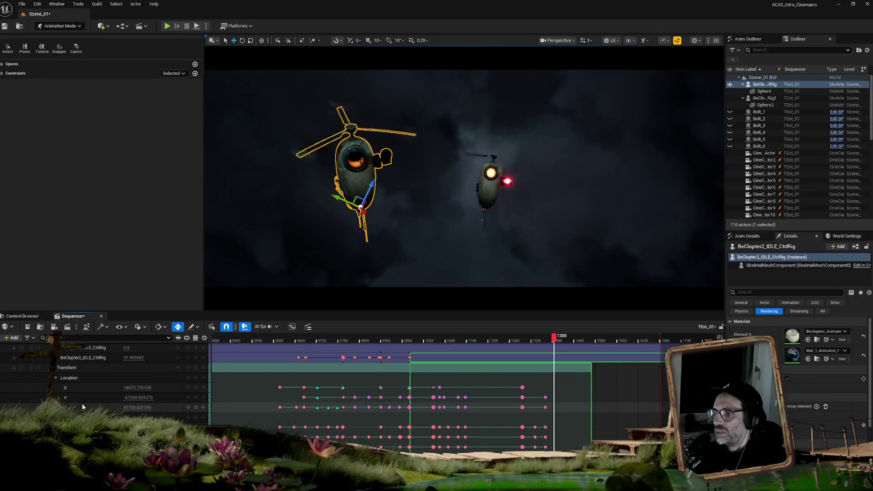
Shift the left drone's Location keys later on the timeline and check its pose between frames 1309 and 1386
{"action": "mouse_move", "coordinate": [352, 402]}
{"action": "left_mouse_down"}
{"action": "mouse_move", "coordinate": [385, 412]}
{"action": "mouse_move", "coordinate": [554, 407]}
{"action": "left_mouse_up"}
{"action": "left_click", "coordinate": [545, 338]}
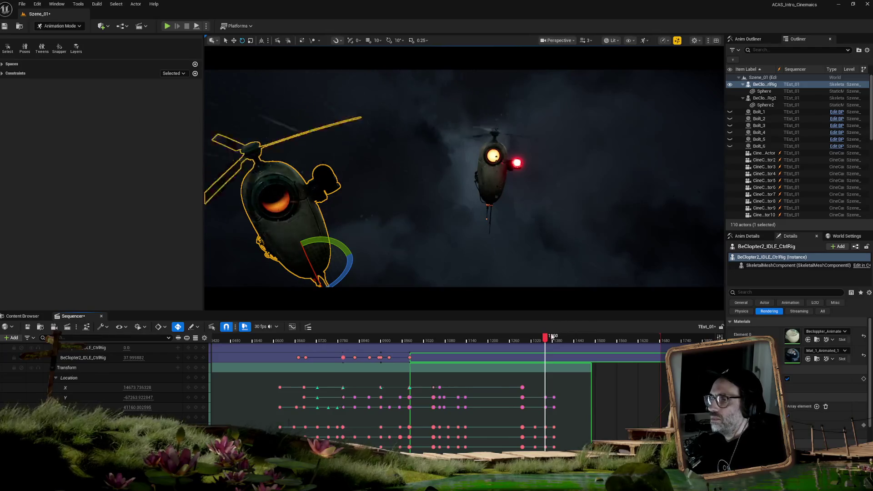
{"action": "mouse_move", "coordinate": [545, 335]}
{"action": "left_mouse_down"}
{"action": "mouse_move", "coordinate": [524, 338]}
{"action": "mouse_move", "coordinate": [552, 338]}
{"action": "left_mouse_up"}
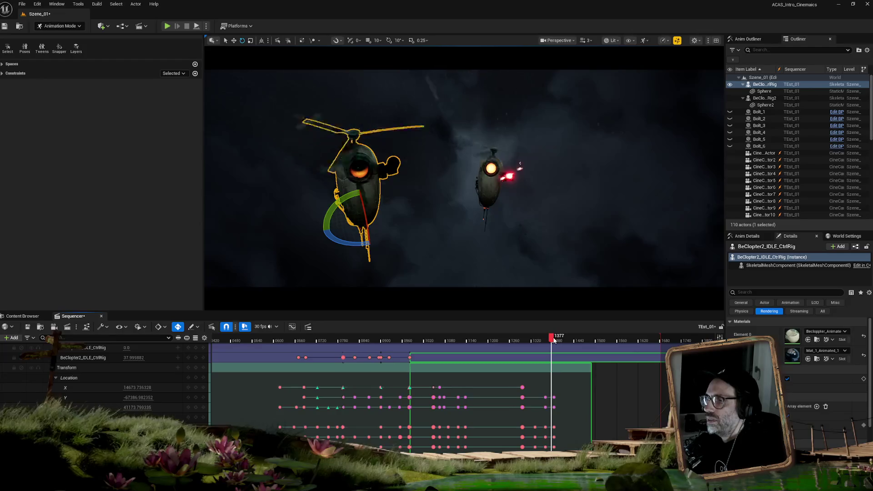
{"action": "mouse_move", "coordinate": [552, 339]}
{"action": "left_mouse_down"}
{"action": "mouse_move", "coordinate": [513, 342]}
{"action": "mouse_move", "coordinate": [544, 344]}
{"action": "left_mouse_up"}
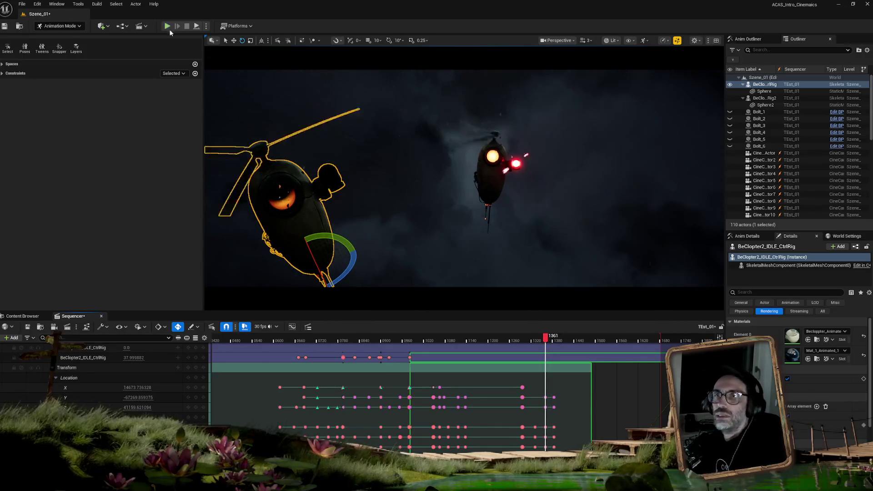
Save all changes to the Szene_01 level with File > Save All
{"action": "left_click", "coordinate": [21, 4]}
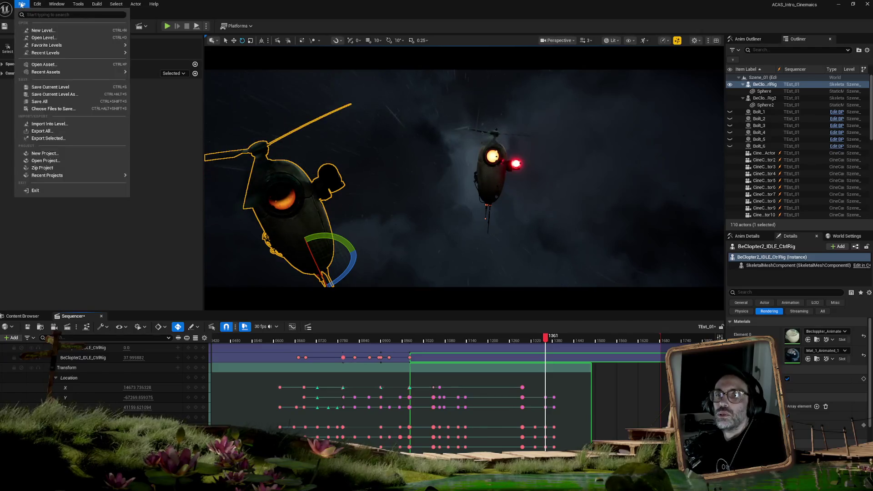
{"action": "left_click", "coordinate": [44, 101]}
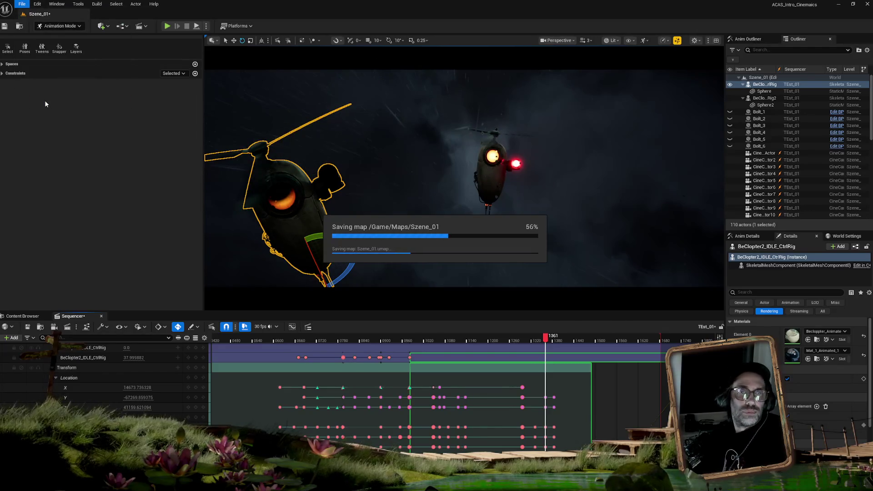